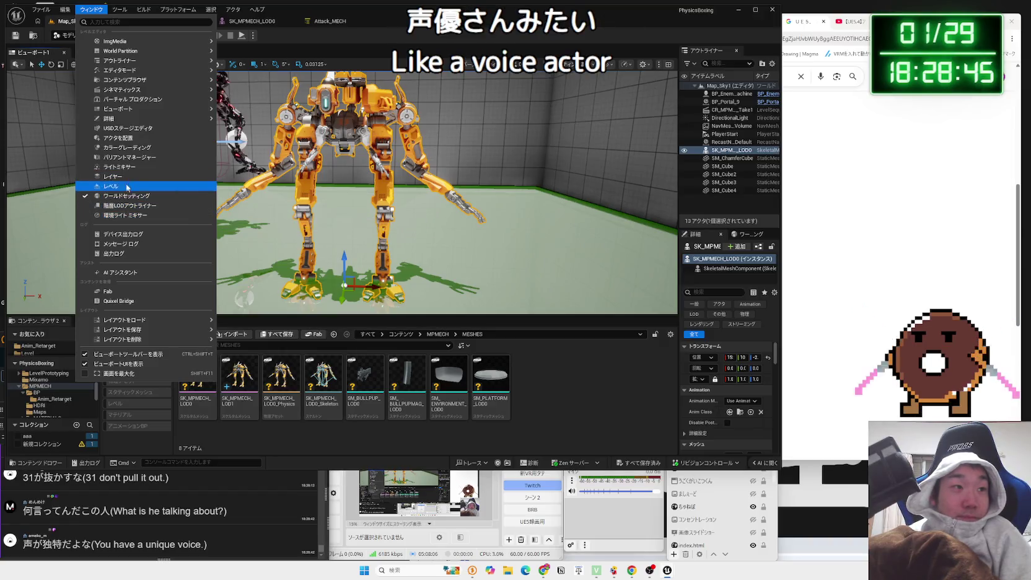
Dock the Place Actors panel beside the viewport, then bring up the browser's Unreal Engine tutorial channel
click(133, 139)
mouse_move(51, 54)
mouse_down()
mouse_move(88, 56)
mouse_move(72, 56)
mouse_up()
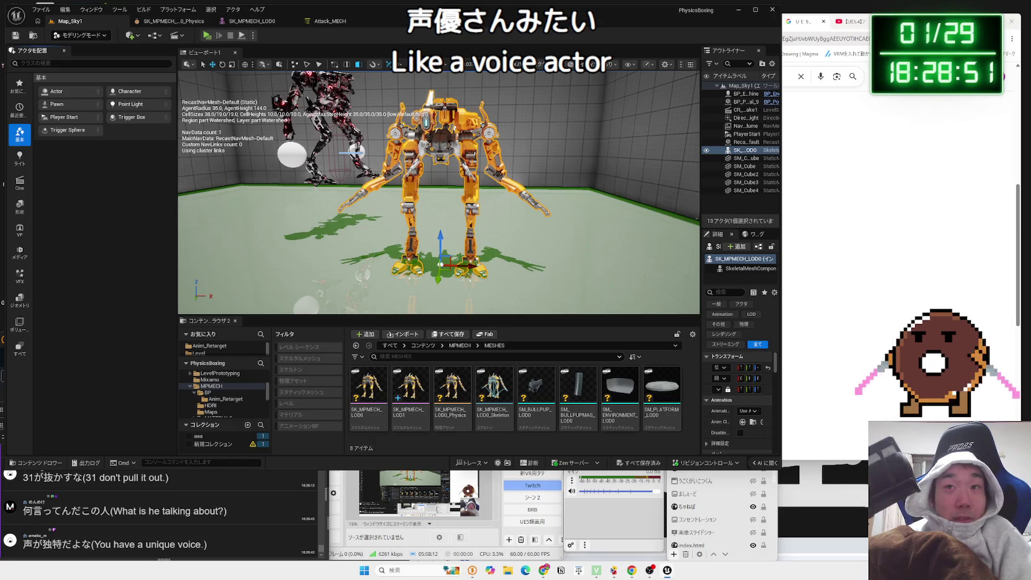
click(799, 21)
click(751, 24)
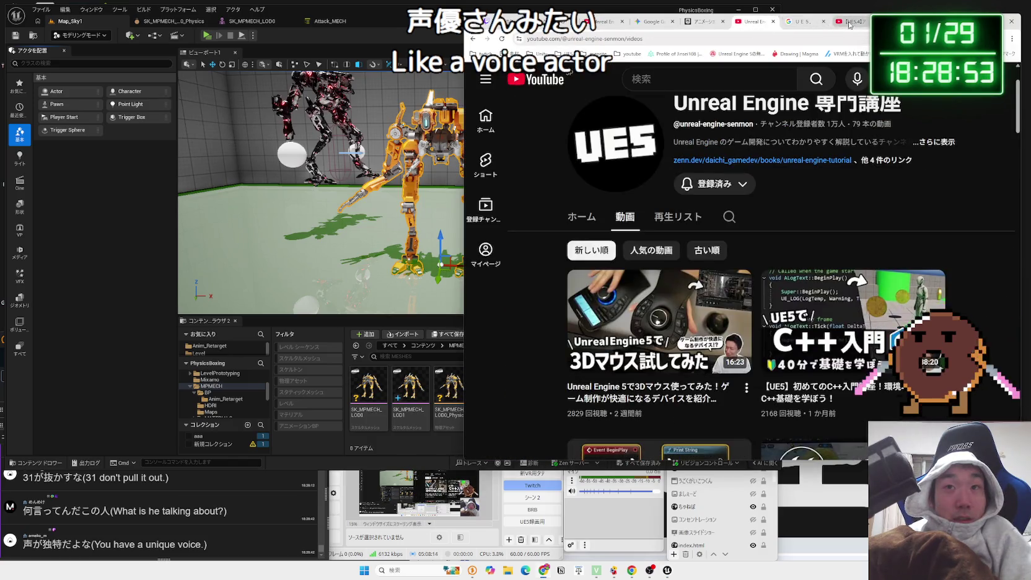
Play the UE5 modeling-mode video, rewind five seconds, pause it, and show the editor's Shapes actors
click(848, 24)
click(561, 155)
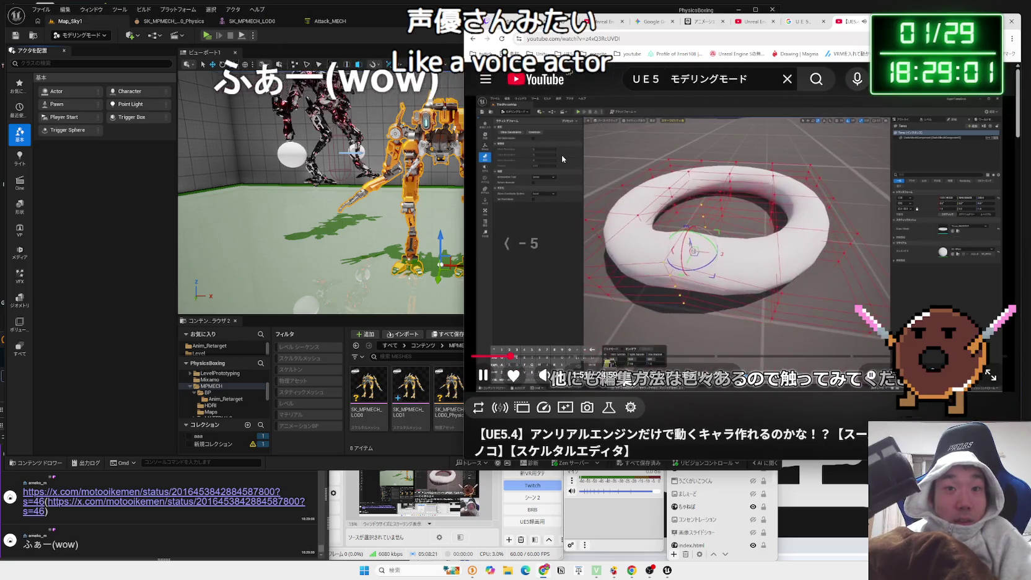
key(Left)
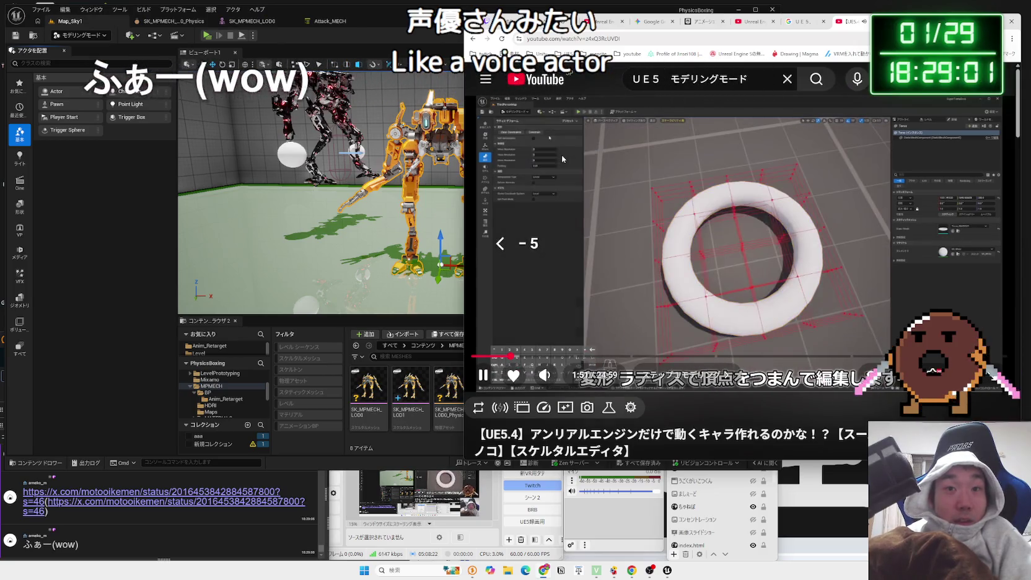
click(616, 199)
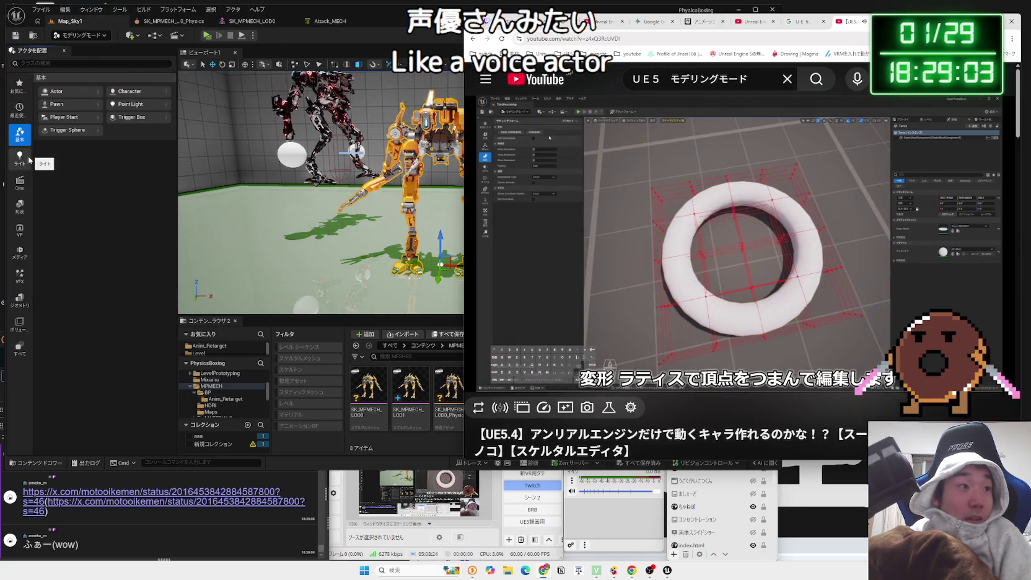
click(22, 207)
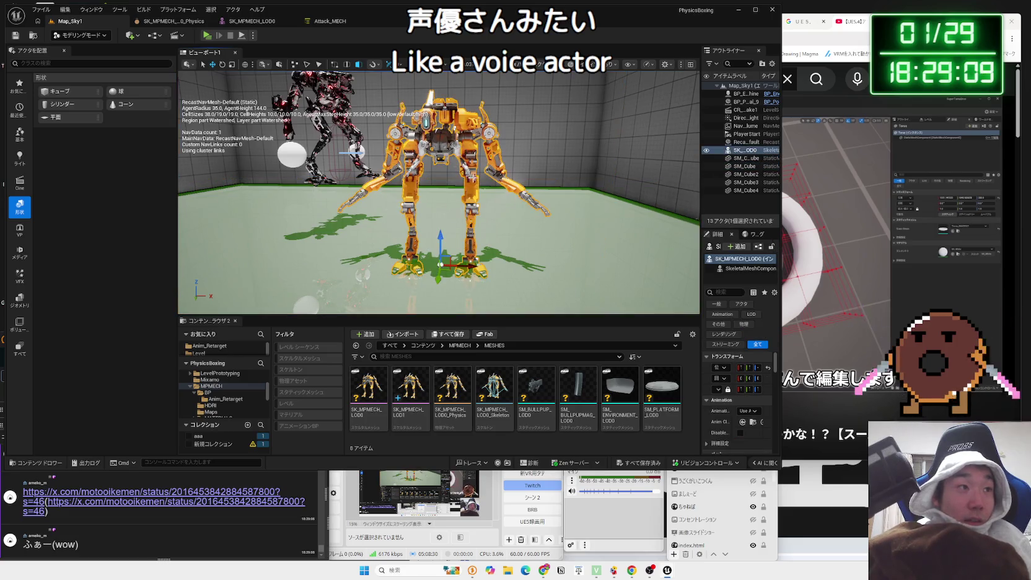
Frame the mech, browse the actor categories to Geometry, and place a 200×200×200 Box brush beside it
key(f)
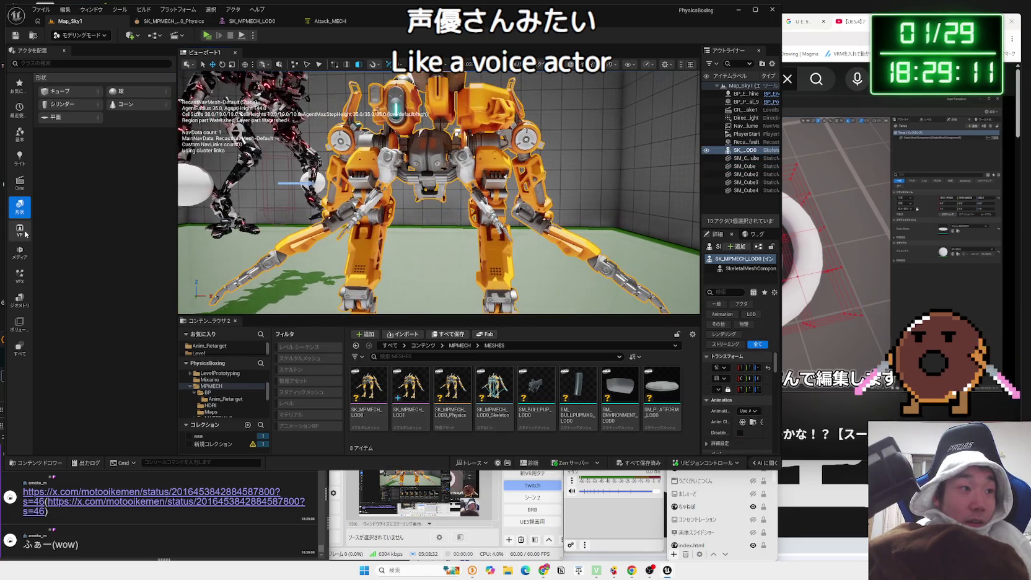
click(20, 230)
click(20, 324)
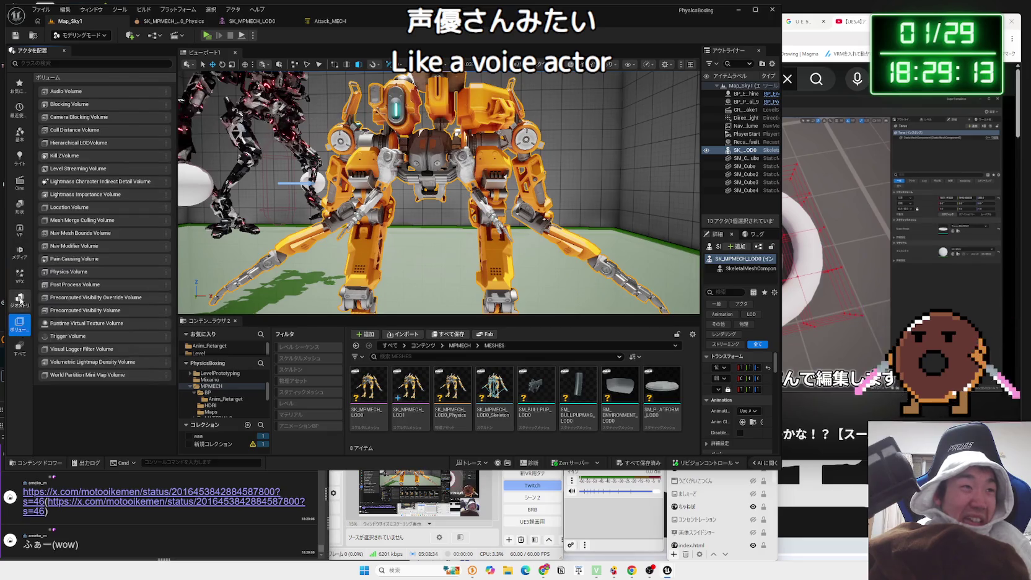
click(20, 300)
click(20, 276)
click(20, 300)
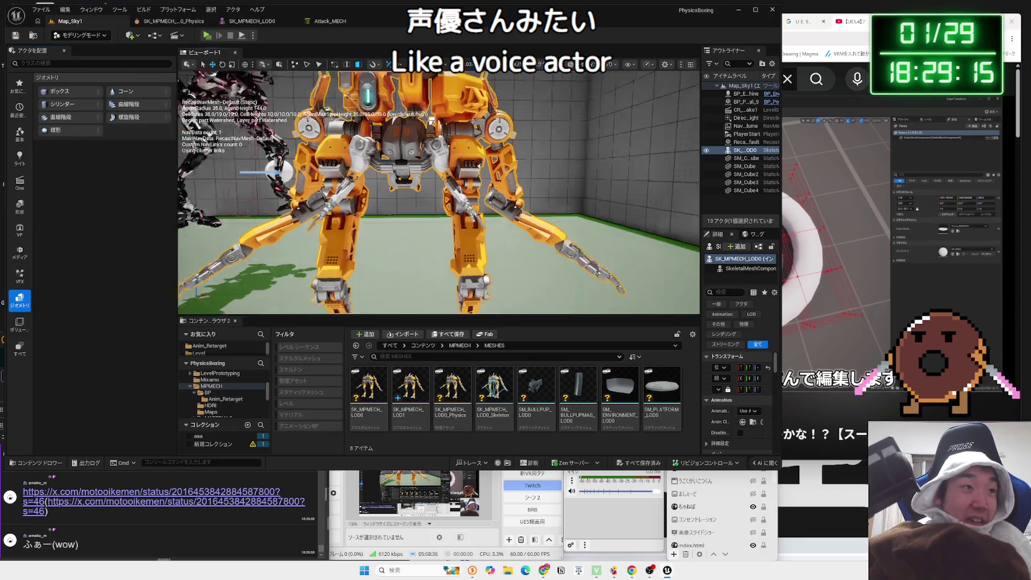
drag(59, 91, 564, 215)
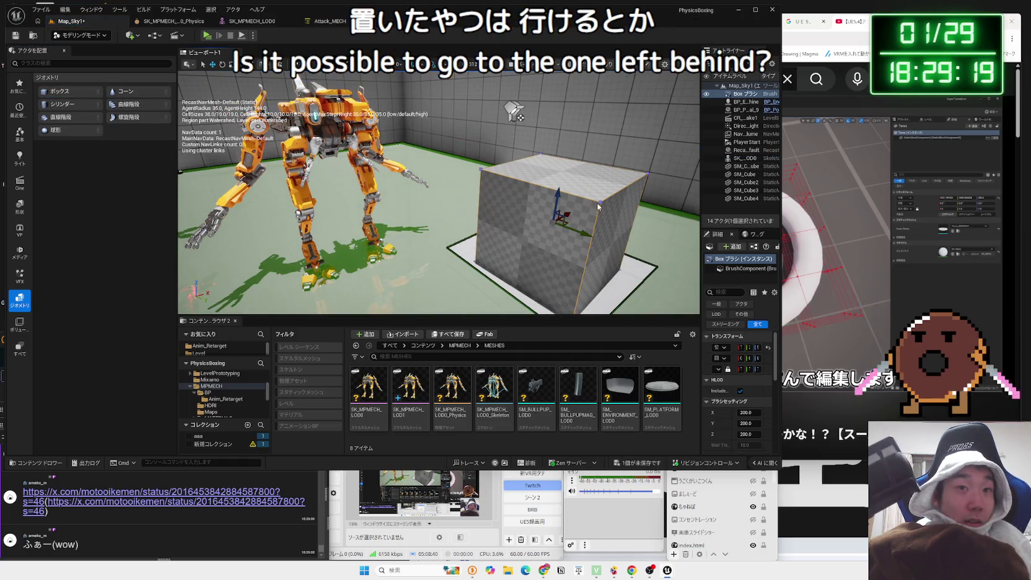
drag(512, 108, 240, 119)
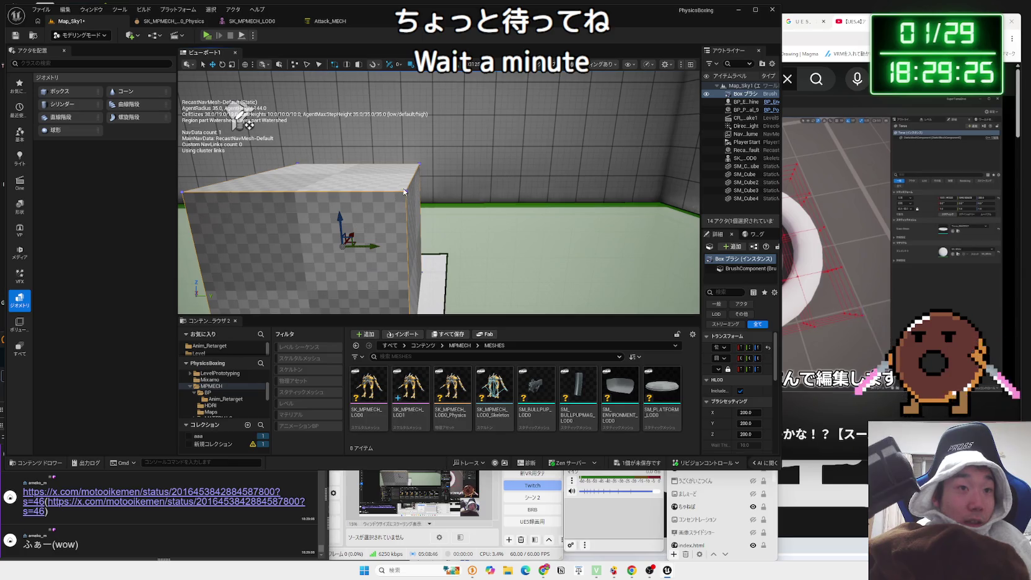
drag(241, 121, 459, 108)
click(506, 201)
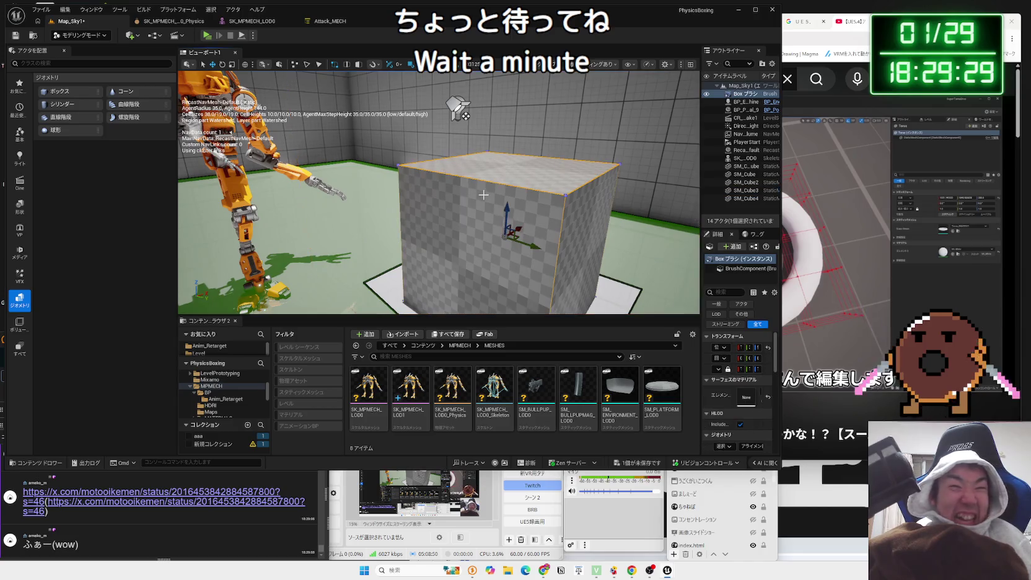
drag(506, 201, 438, 179)
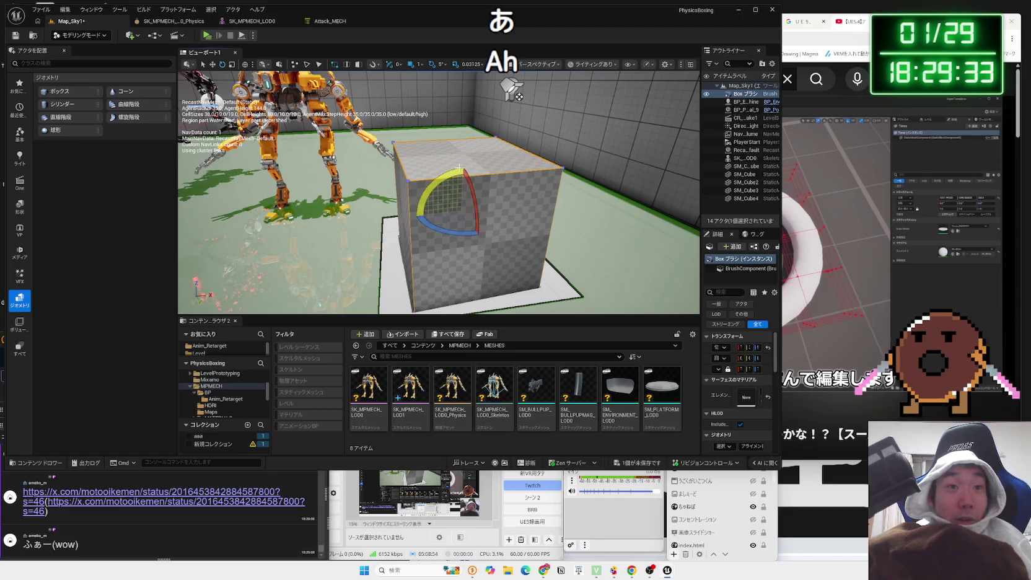
mouse_move(499, 211)
mouse_down()
mouse_move(457, 171)
mouse_move(502, 197)
mouse_up()
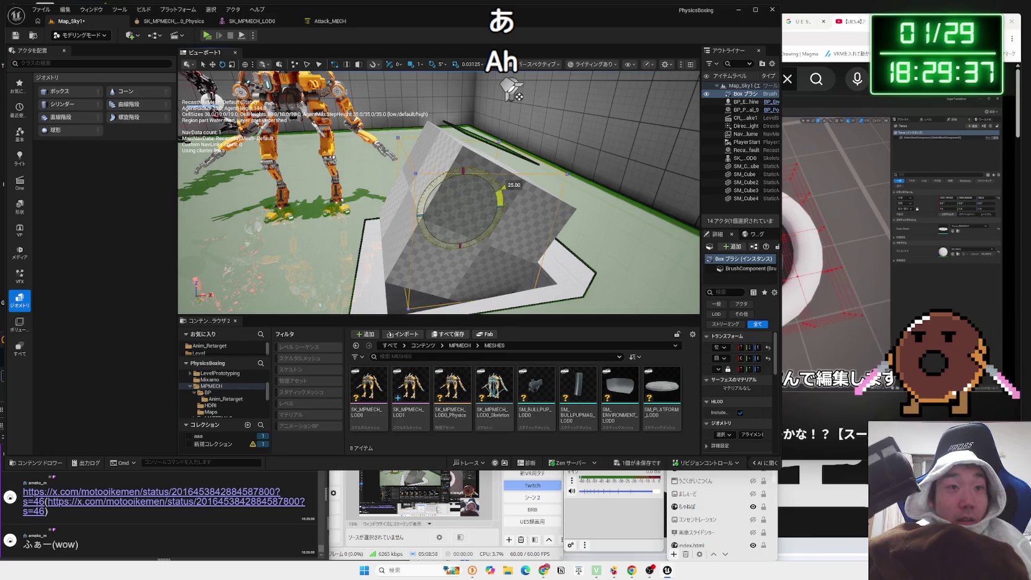
key(ctrl+z)
key(w)
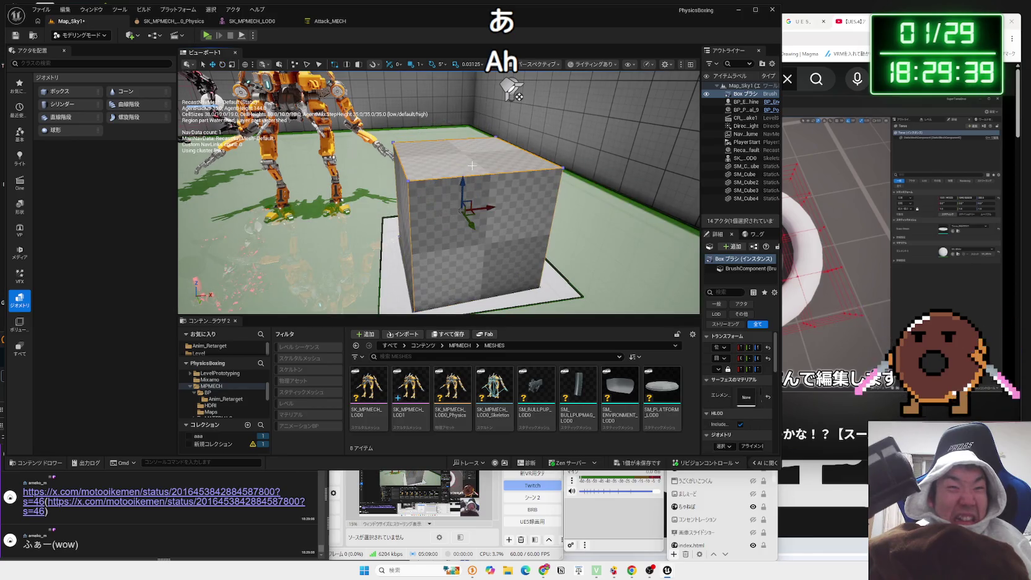
key(ctrl+z)
key(ctrl+z)
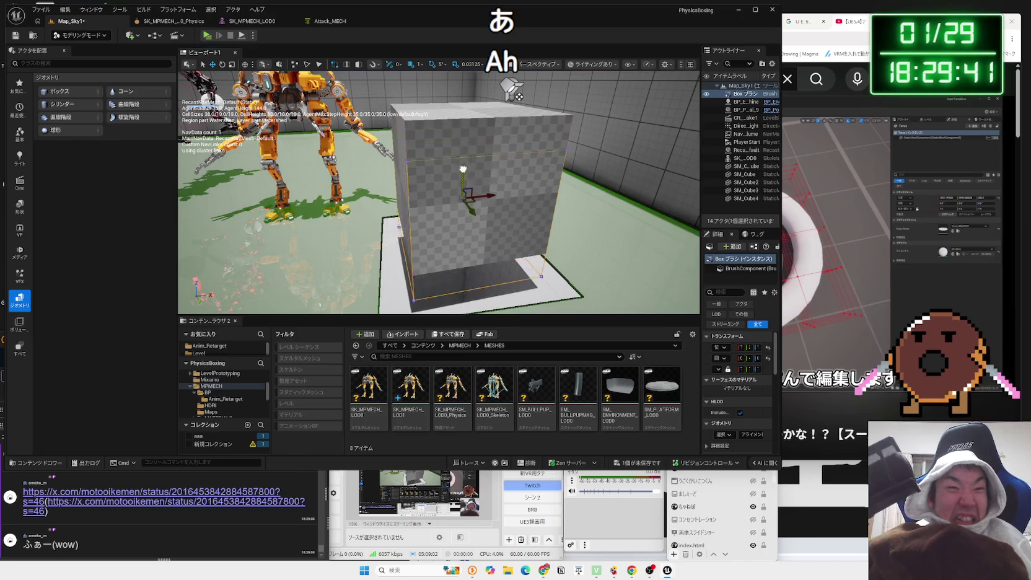
key(ctrl+z)
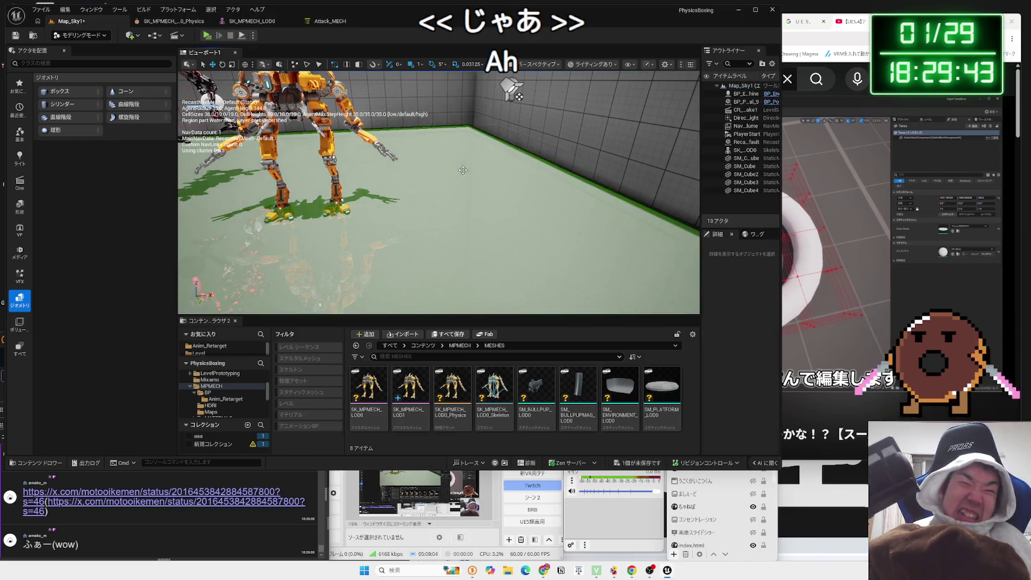
Open the X posts linked in chat and skim the caramel corn post's text
click(172, 503)
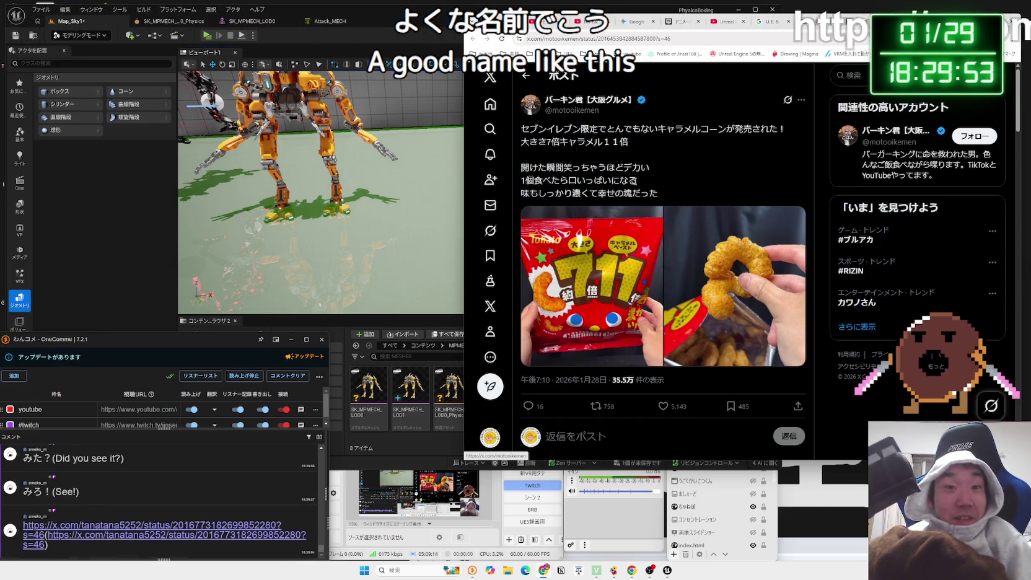
mouse_move(637, 180)
mouse_down()
mouse_move(551, 176)
mouse_move(658, 194)
mouse_move(521, 180)
mouse_move(638, 181)
mouse_up()
click(670, 196)
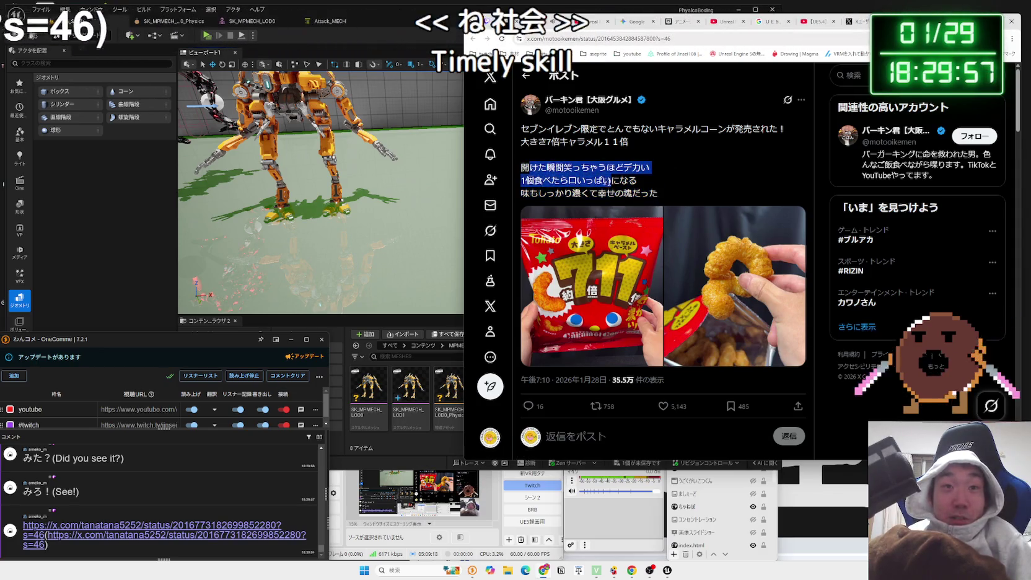
click(654, 203)
click(158, 527)
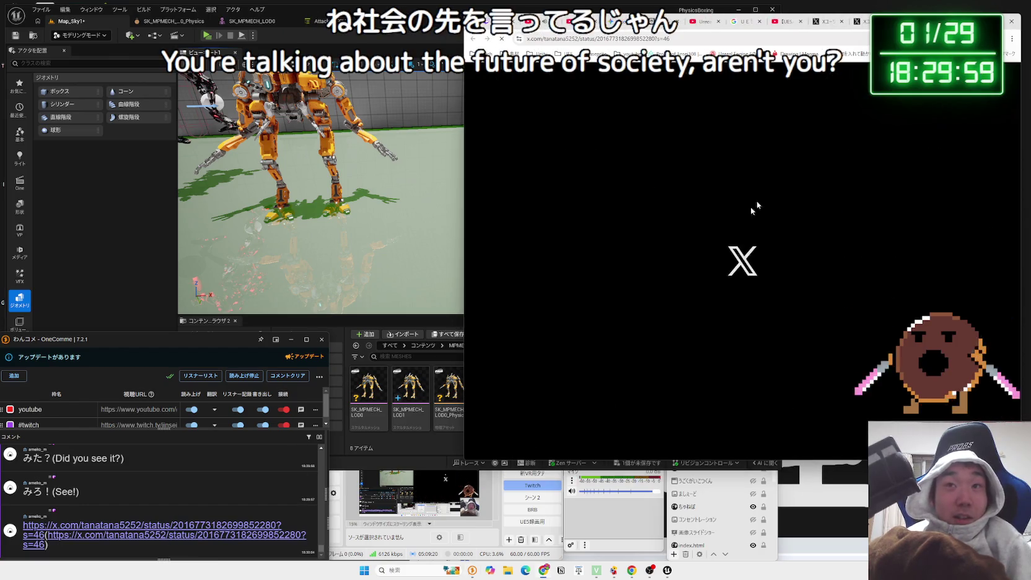
drag(949, 22, 768, 23)
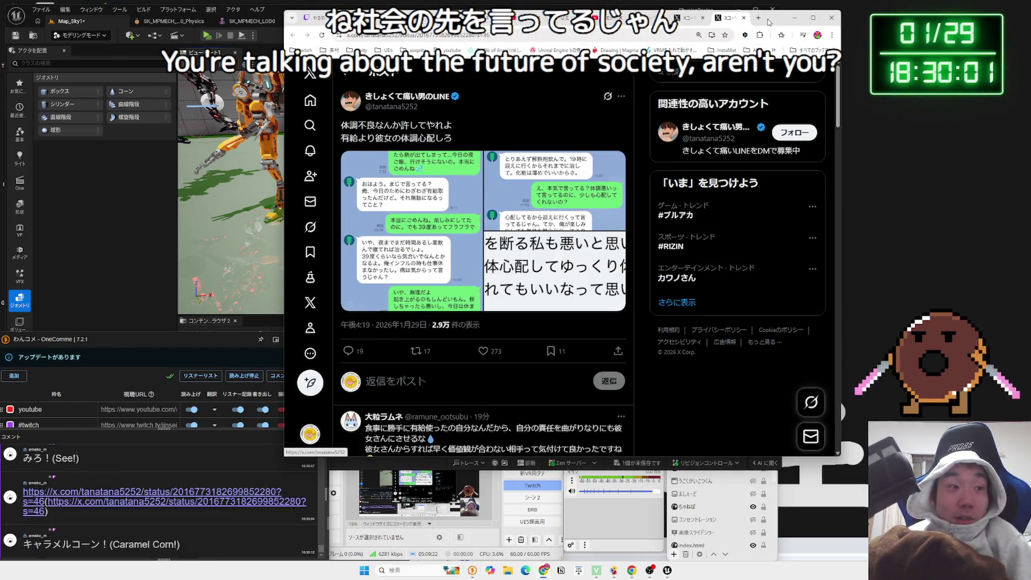
click(686, 21)
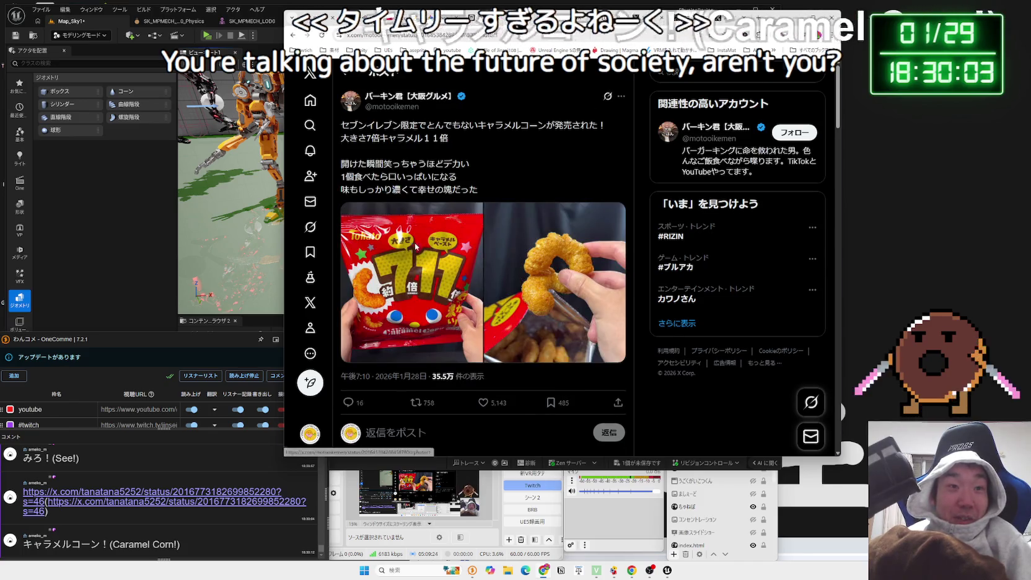
View the caramel corn post's two photos full size, then switch to the LINE chat screenshot post
click(415, 246)
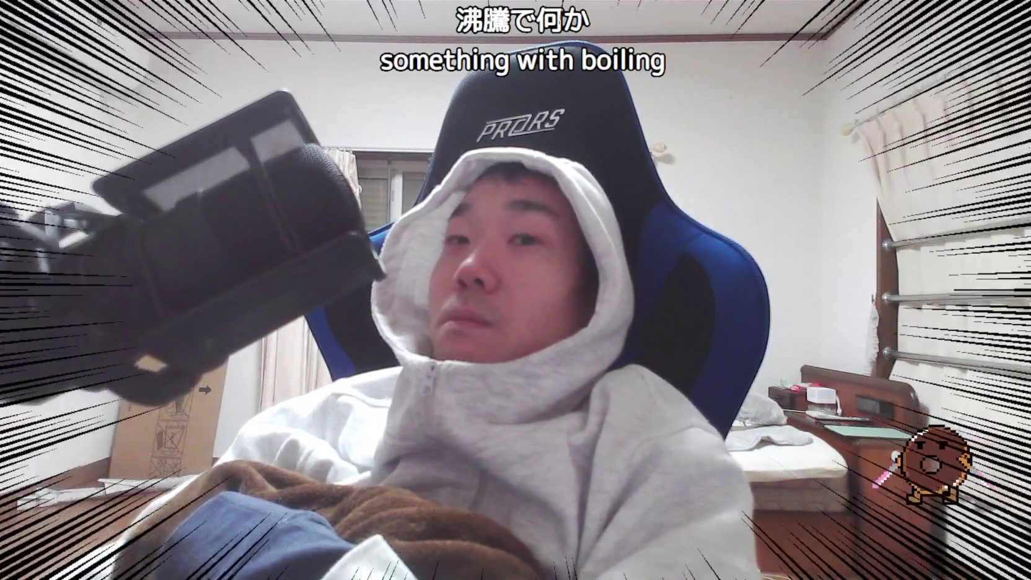
click(520, 486)
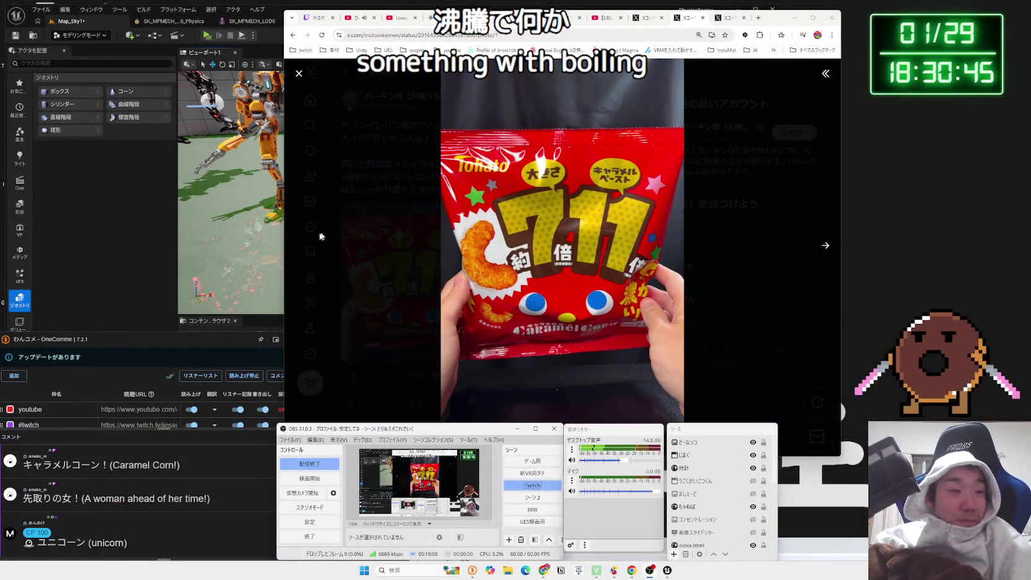
click(333, 226)
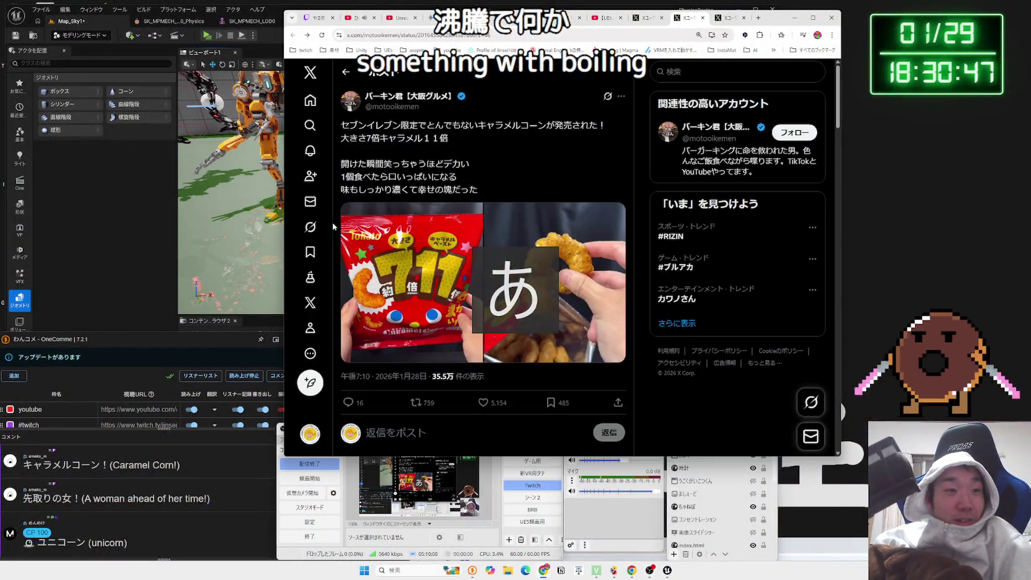
click(441, 245)
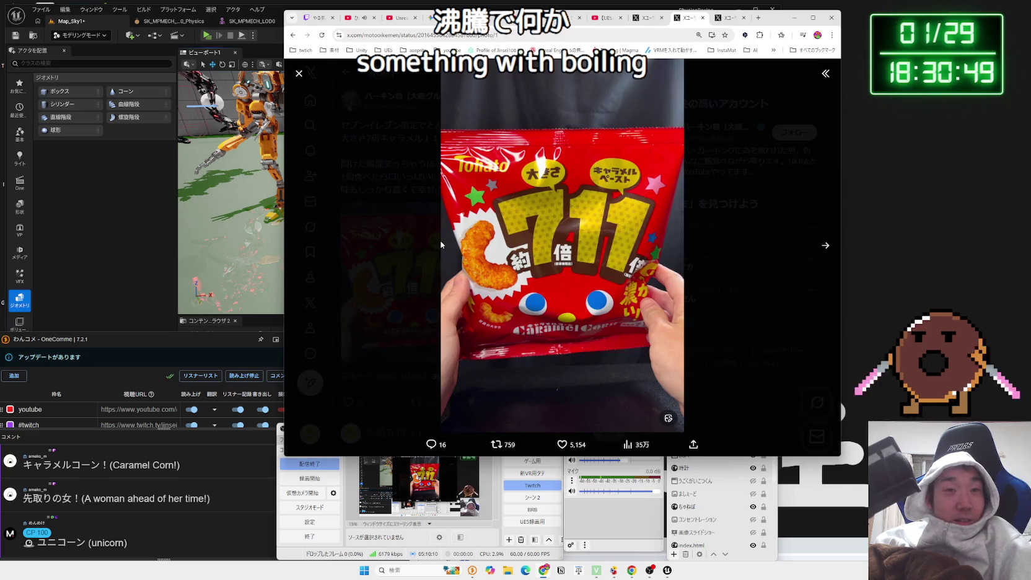
click(743, 172)
click(526, 303)
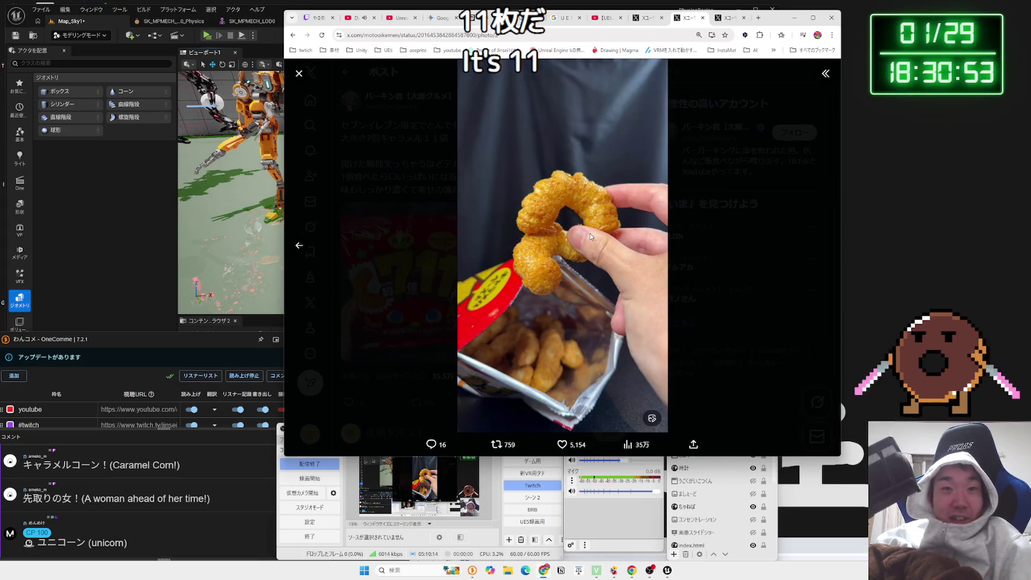
click(721, 213)
click(687, 20)
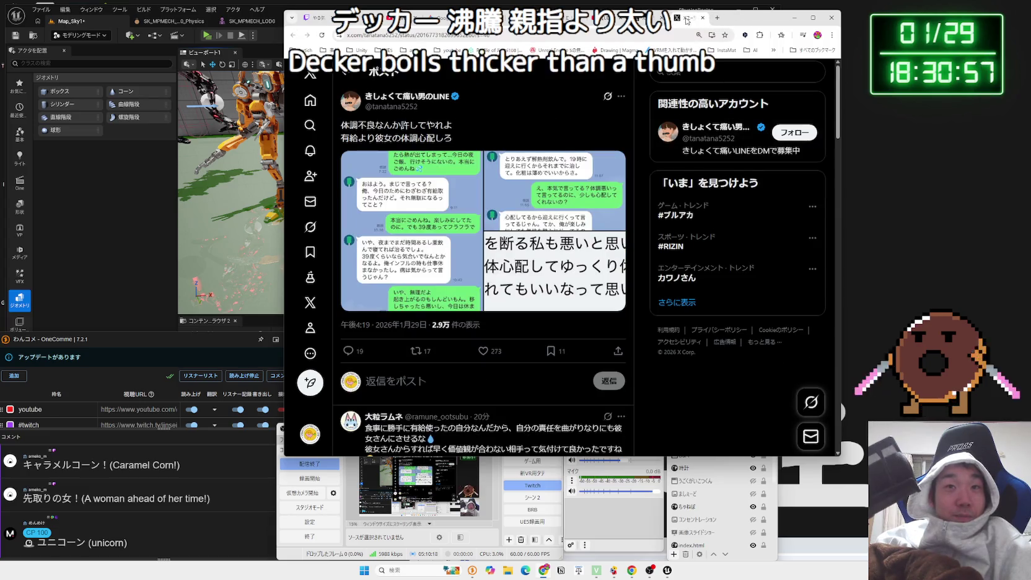
Open the post's first chat screenshot, advance to the second image, and close the viewer
drag(453, 138, 355, 131)
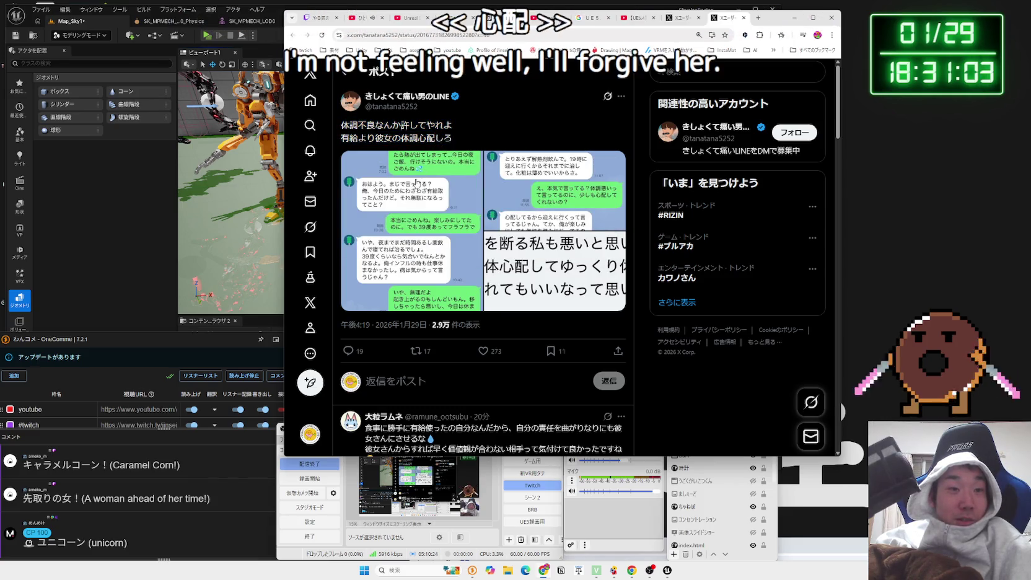
click(417, 183)
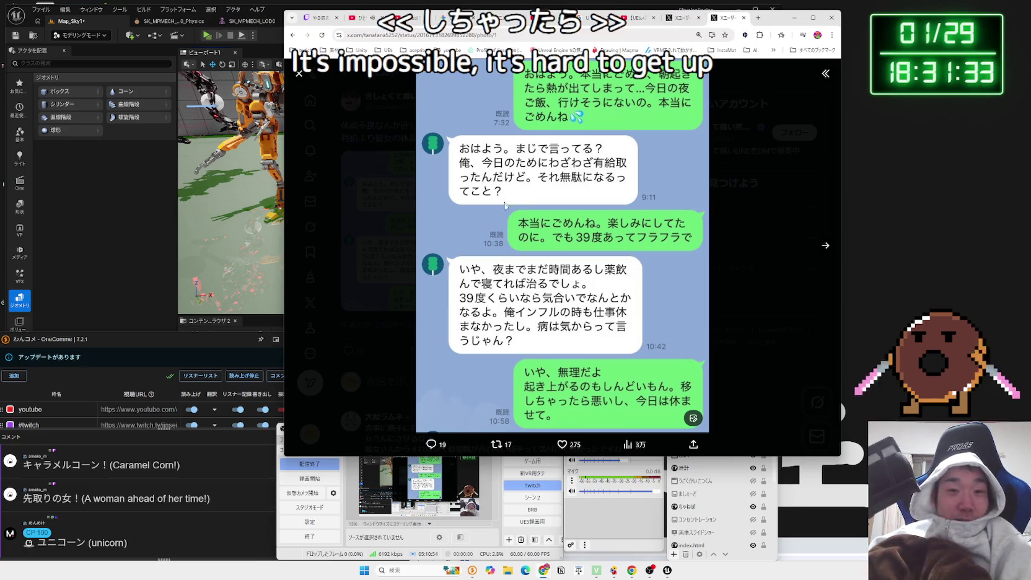
click(825, 245)
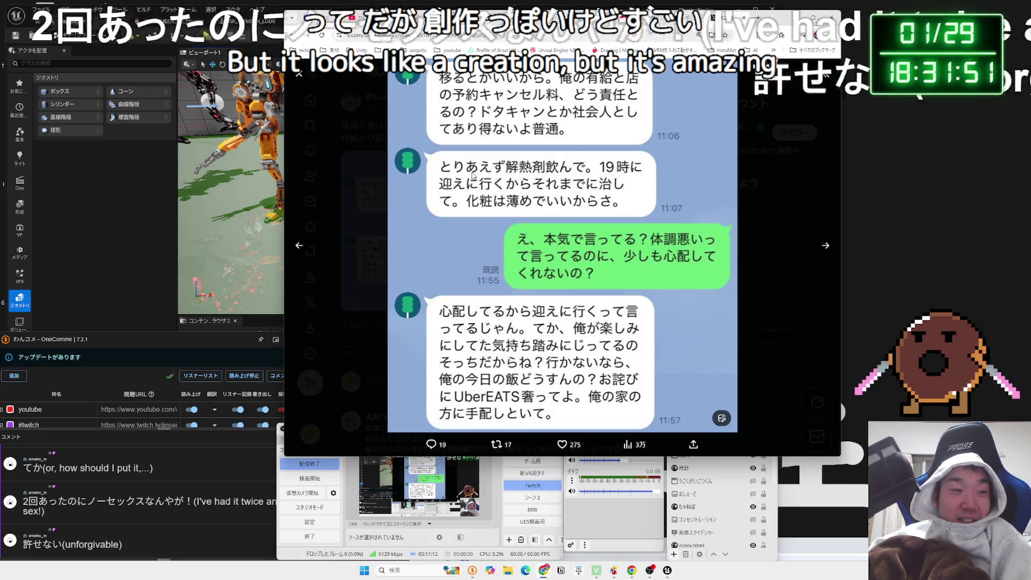
key(Escape)
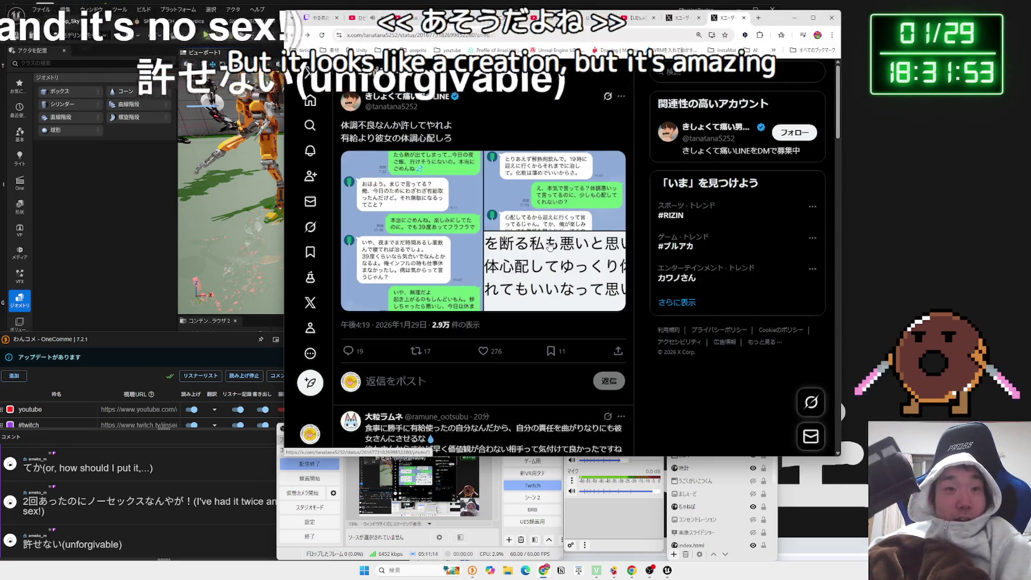
View the post's text-only screenshot full size, close it, and reopen the first chat screenshot
click(548, 246)
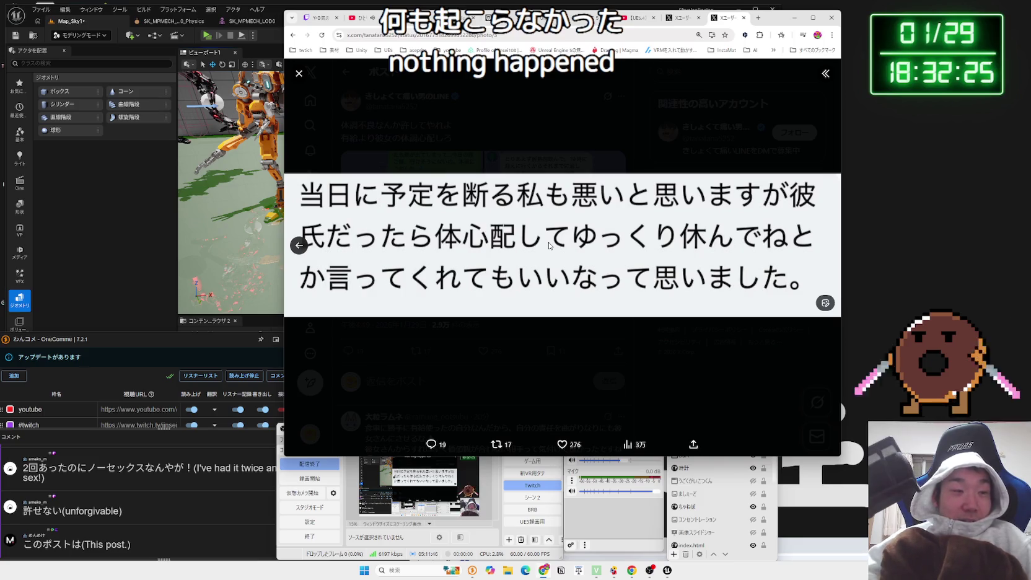
click(513, 154)
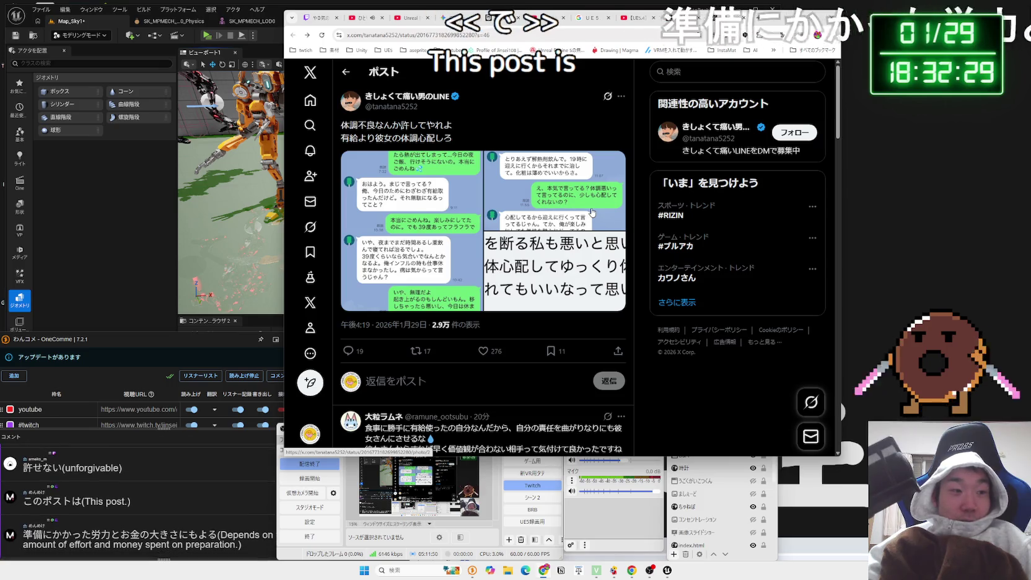
click(443, 226)
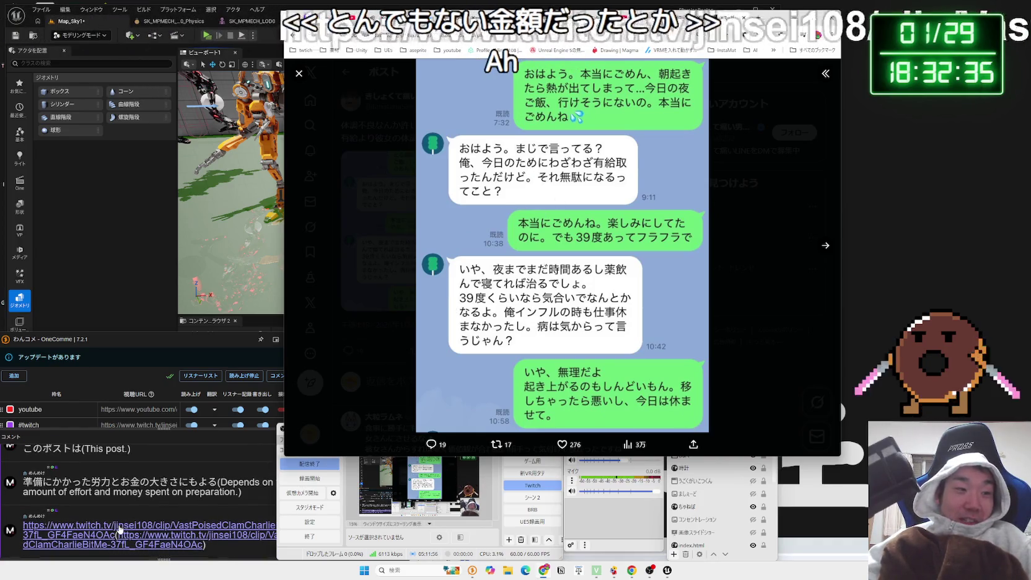
Open the shared Twitch clip, dismiss its content-classification warning, and reload it repeatedly
click(154, 535)
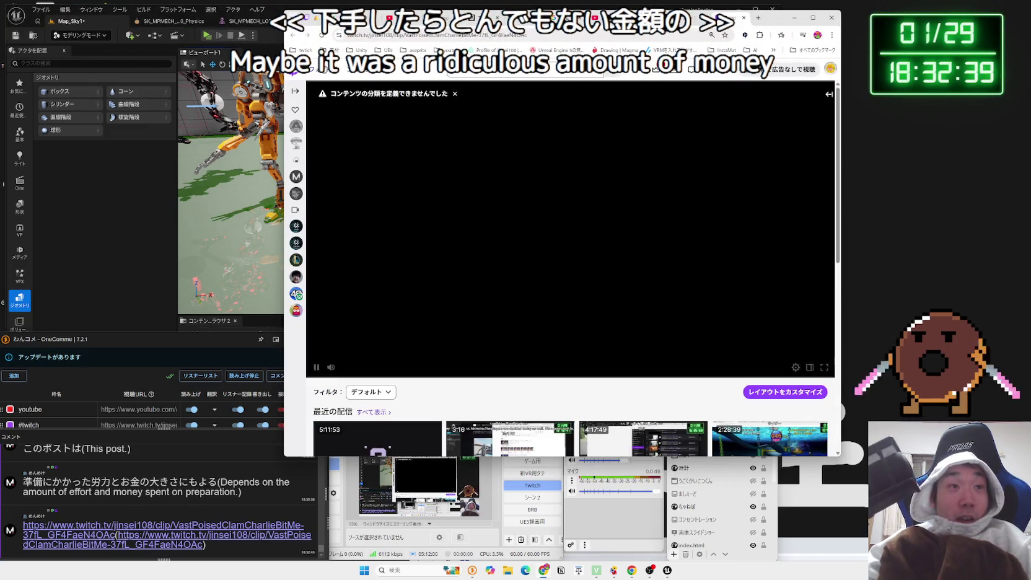
click(321, 35)
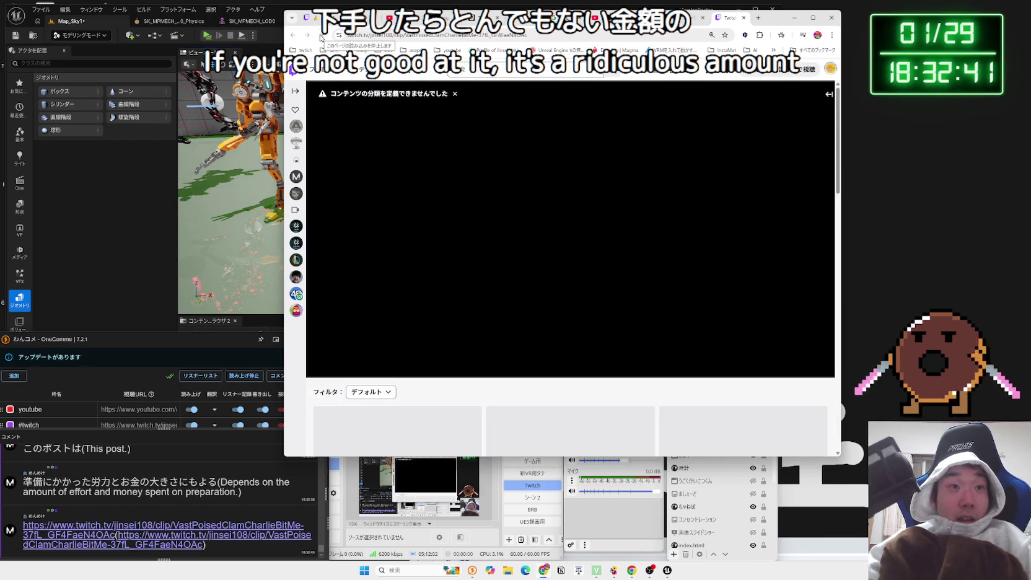
click(322, 35)
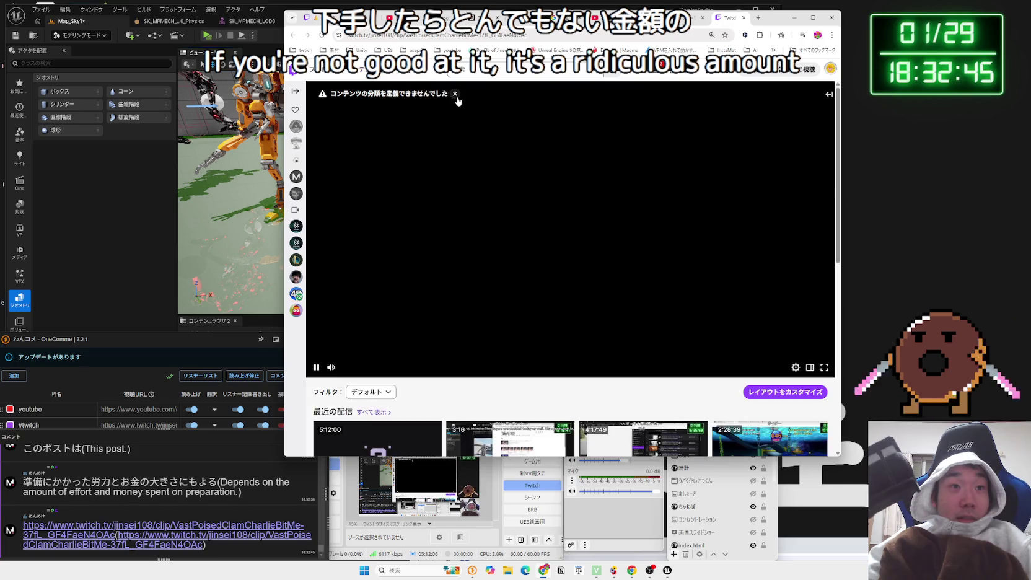
click(324, 36)
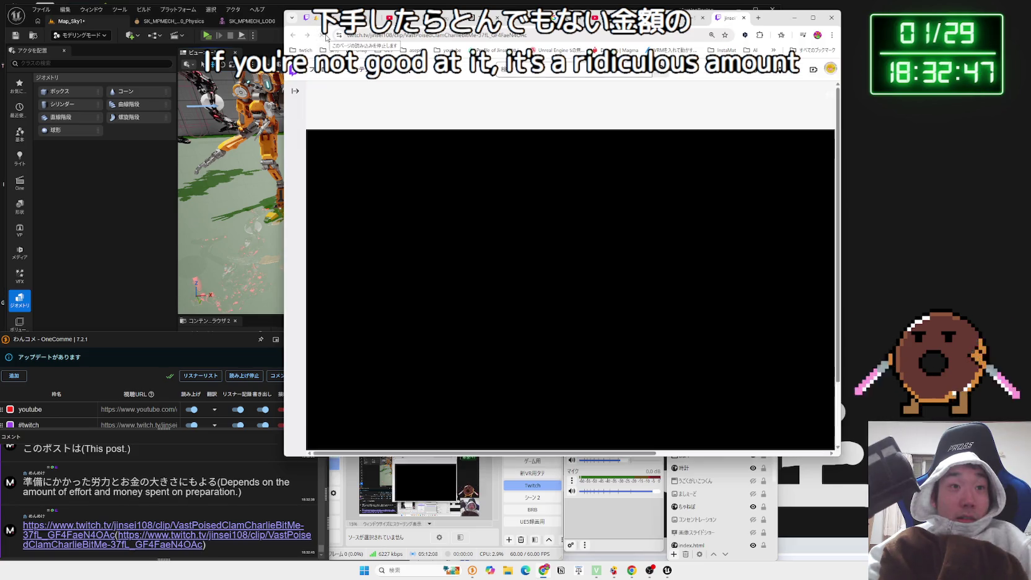
click(454, 94)
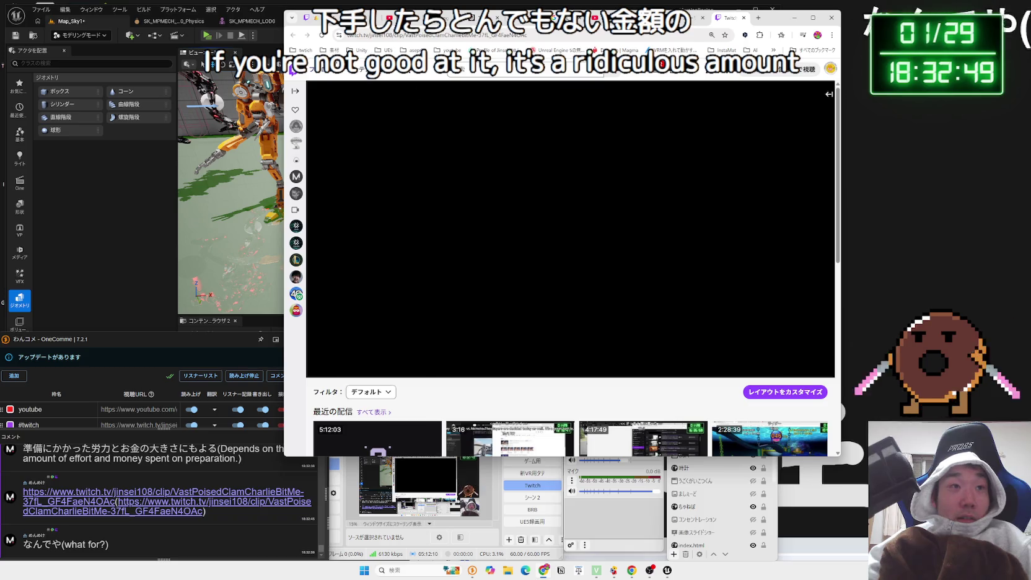
click(322, 36)
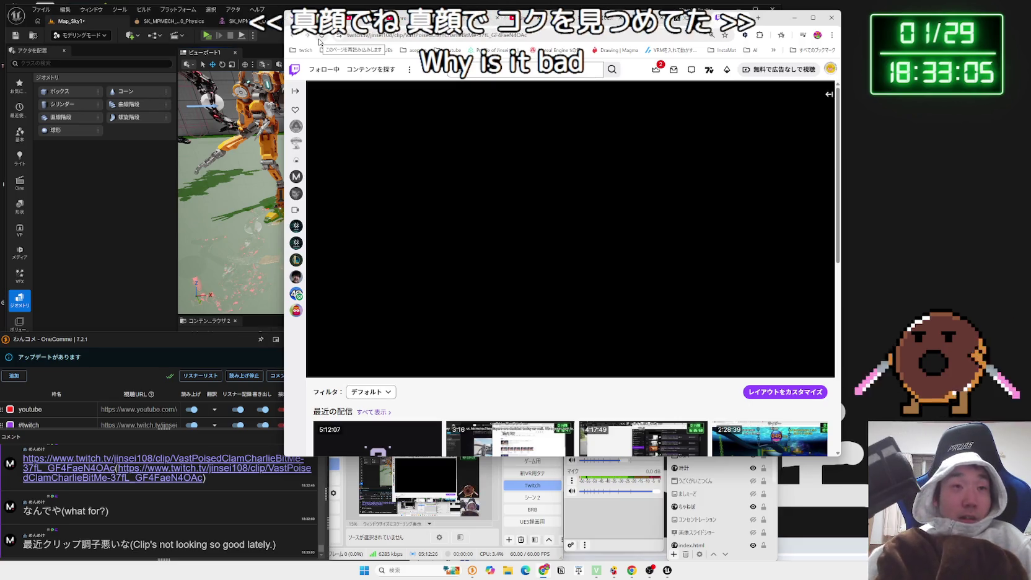
click(319, 41)
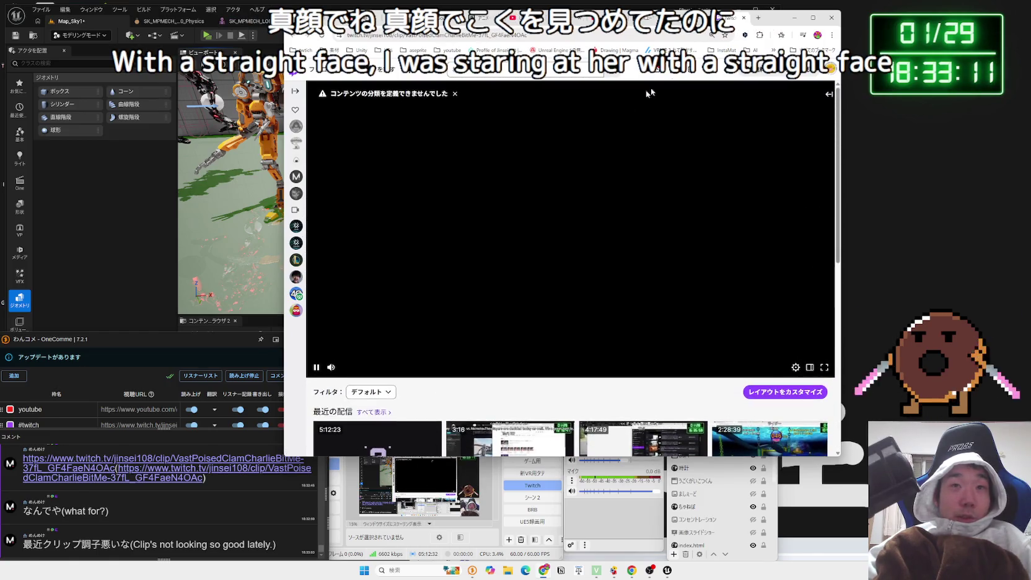
Close the Twitch and X image tabs, skim the #RIZIN trend search results, then close them
click(743, 17)
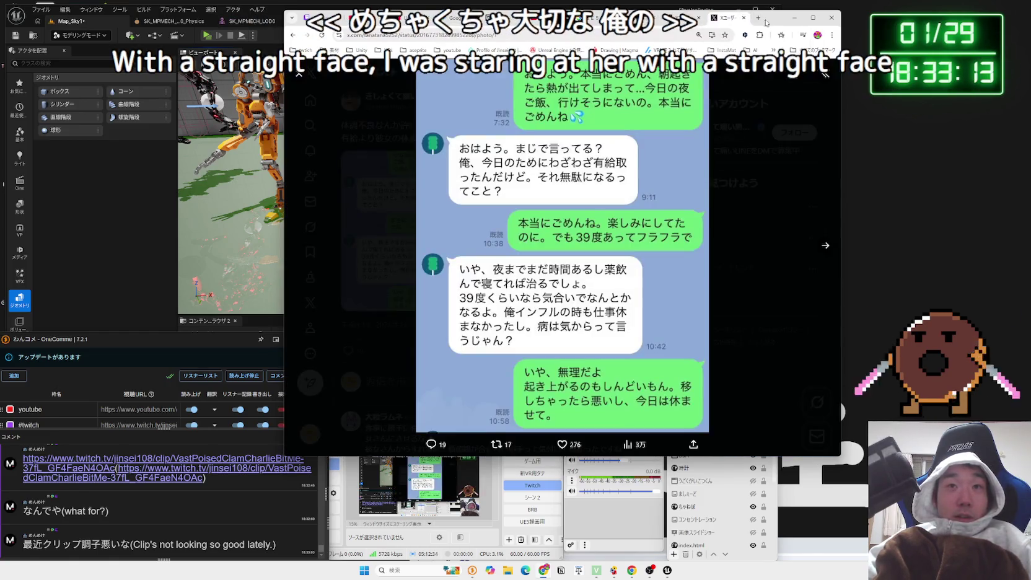
click(743, 18)
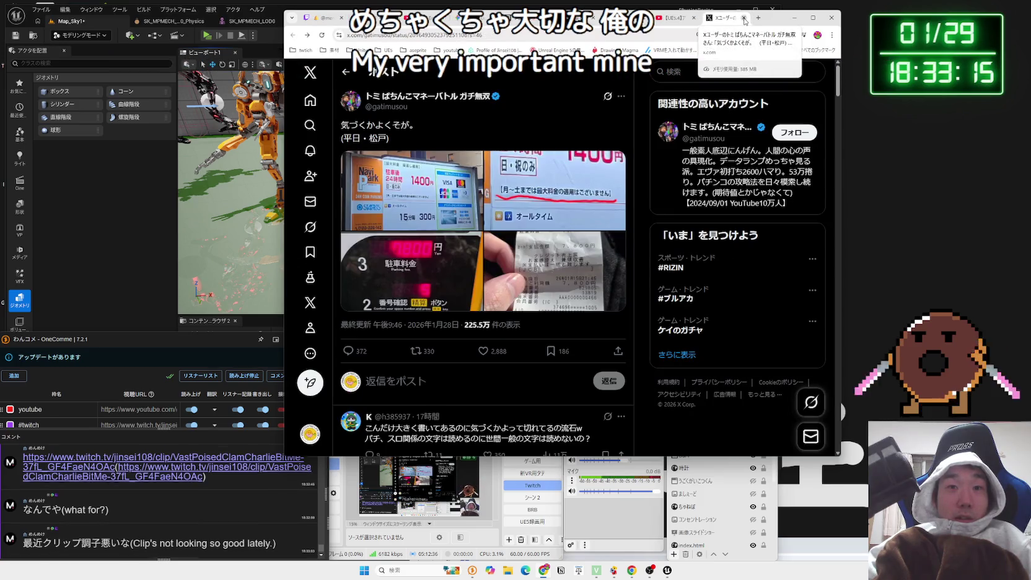
click(709, 260)
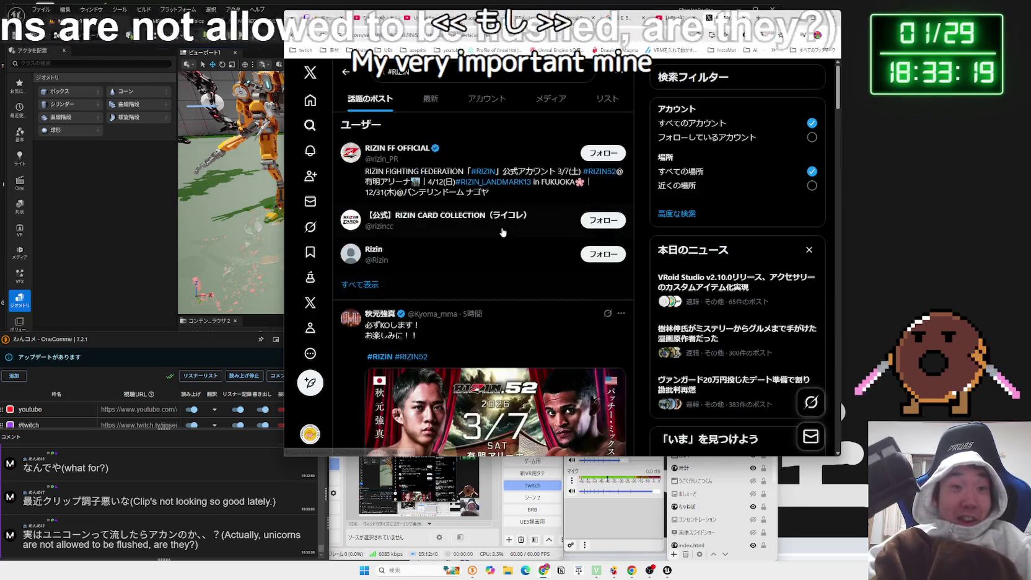
scroll(501, 231, down, 10)
scroll(502, 231, down, 10)
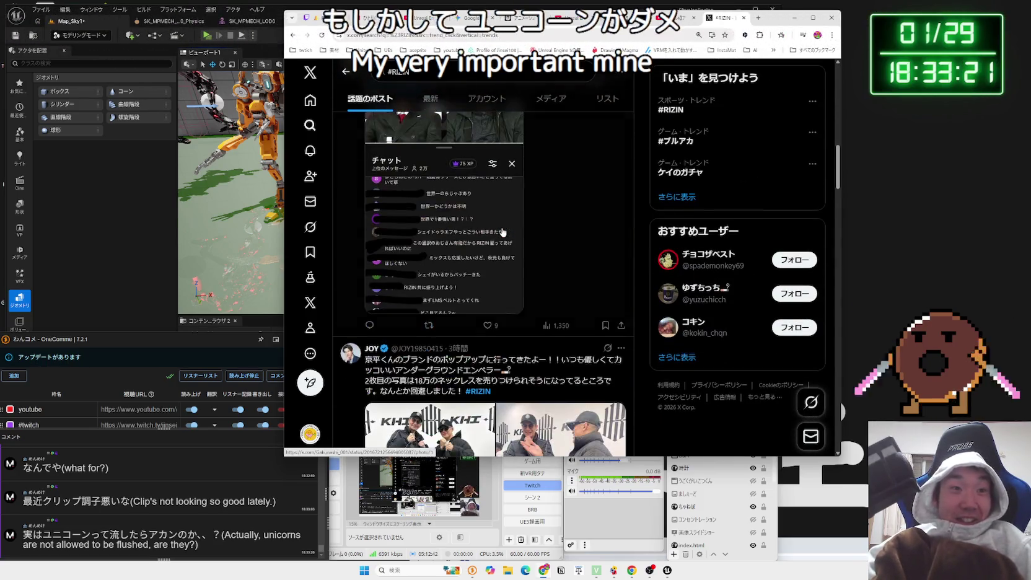
scroll(502, 231, down, 10)
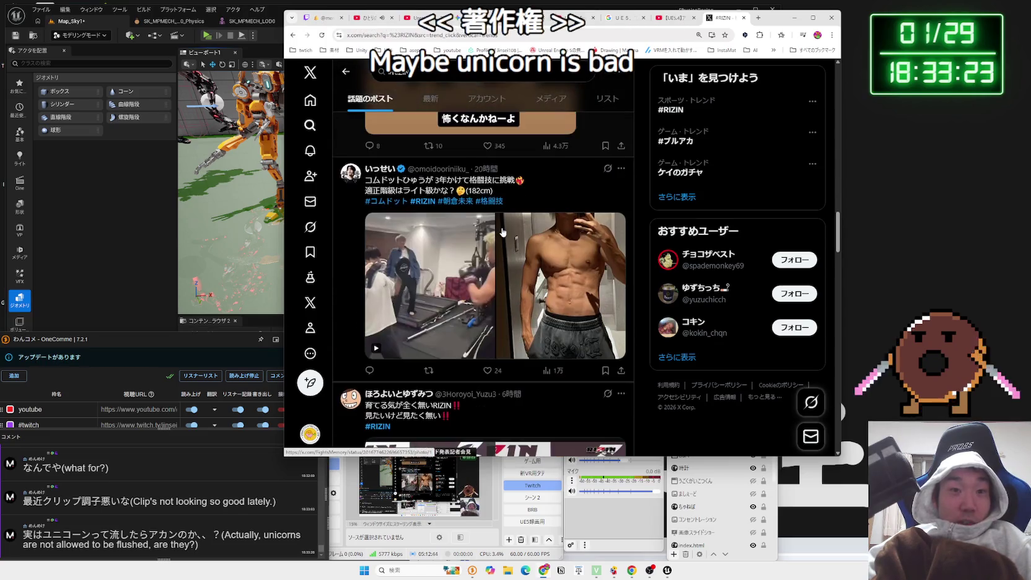
scroll(502, 232, down, 3)
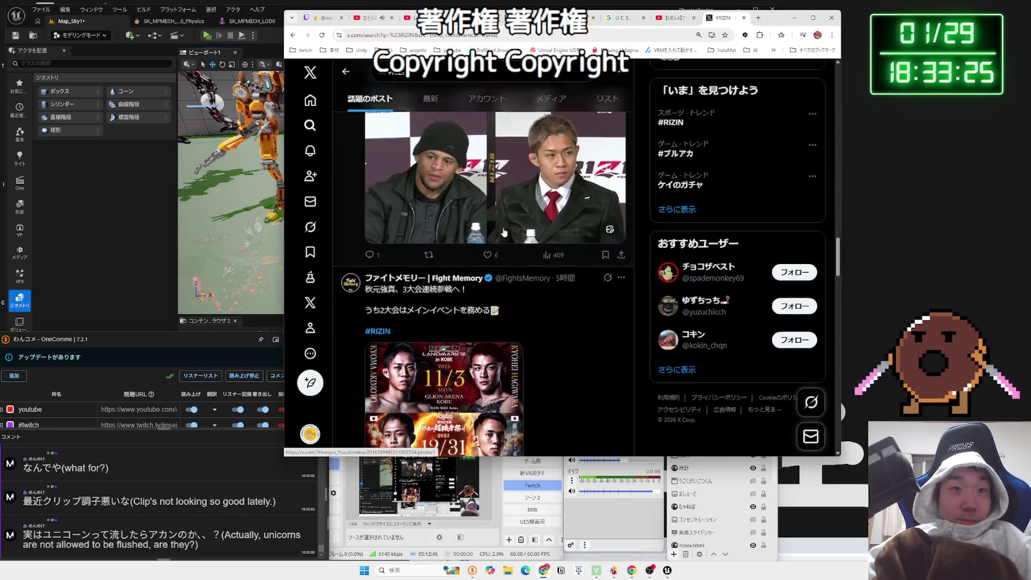
scroll(504, 232, up, 4)
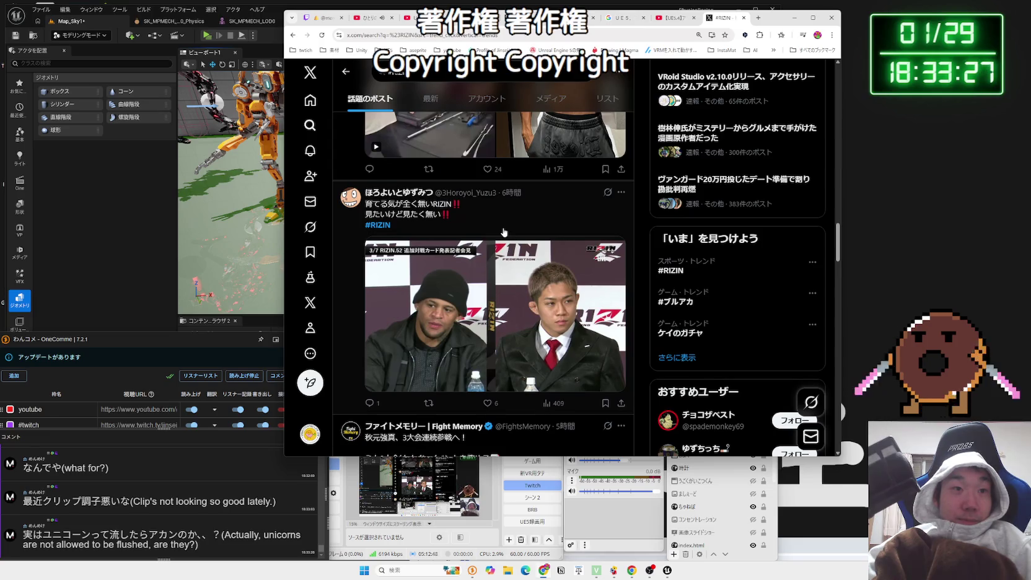
scroll(504, 233, down, 1)
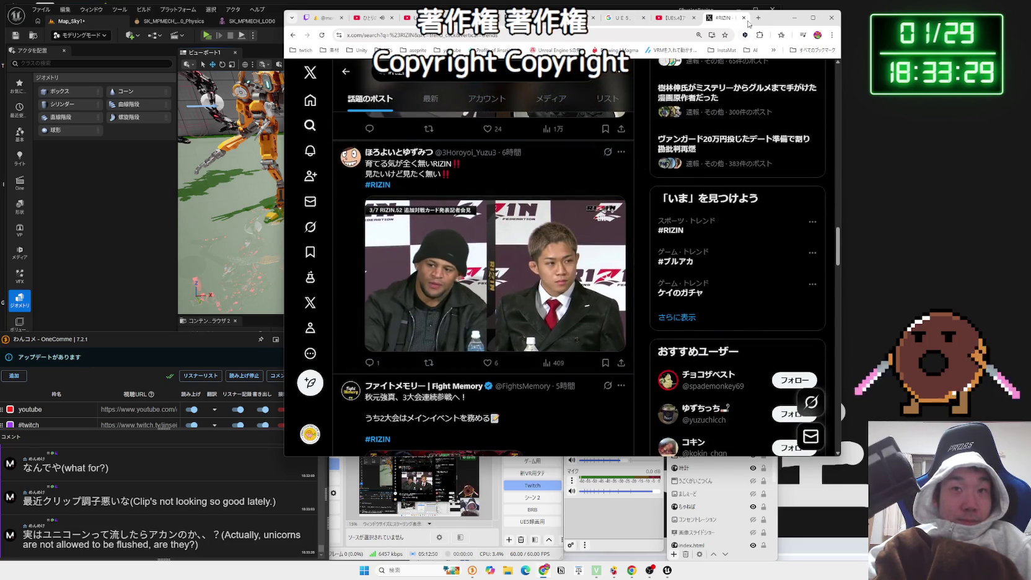
click(746, 20)
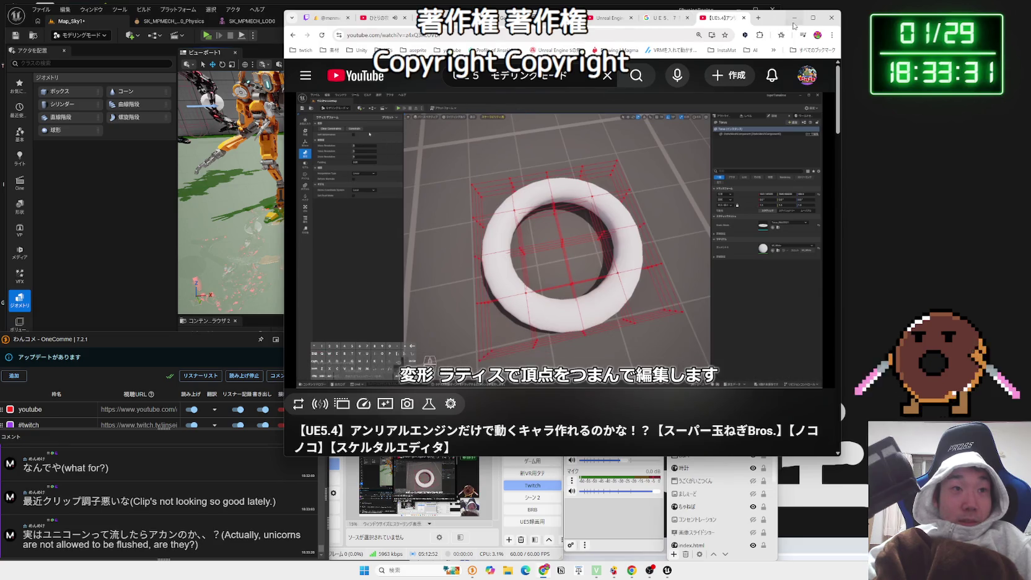
Review the lattice-deform video maximized, then restore the browser and return to Unreal Editor
click(813, 18)
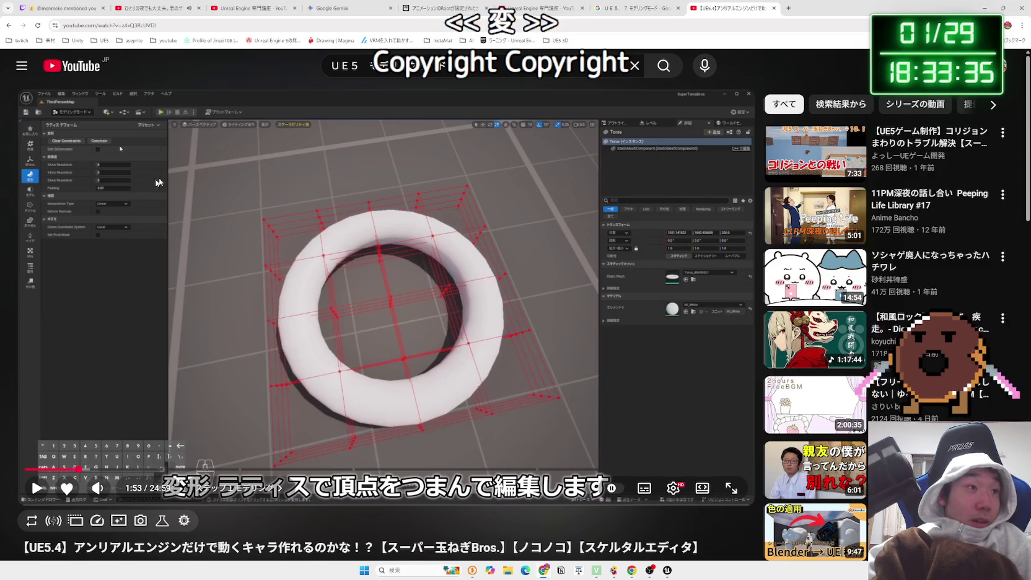
scroll(284, 279, down, 4)
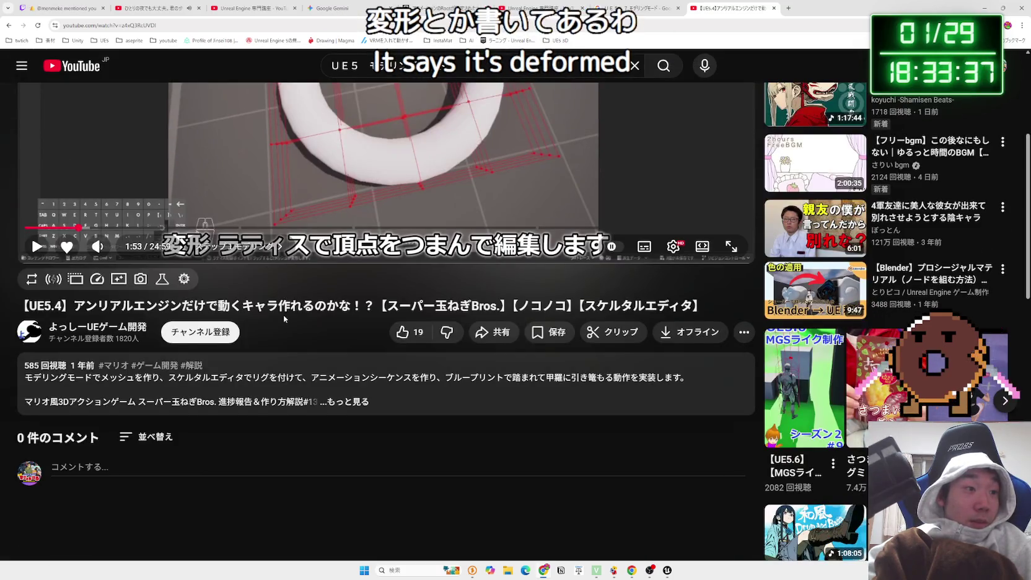
scroll(284, 318, up, 4)
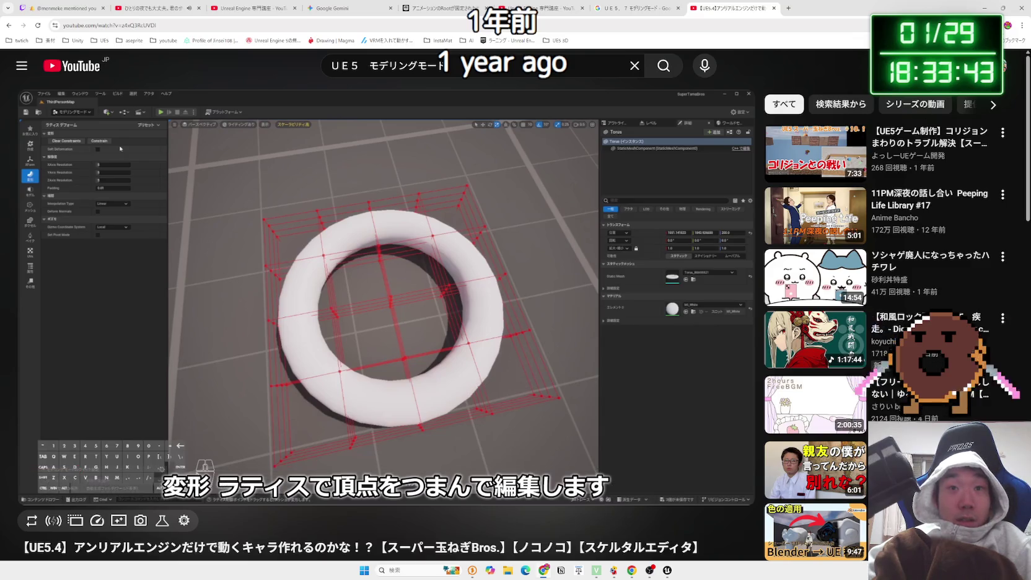
click(1002, 8)
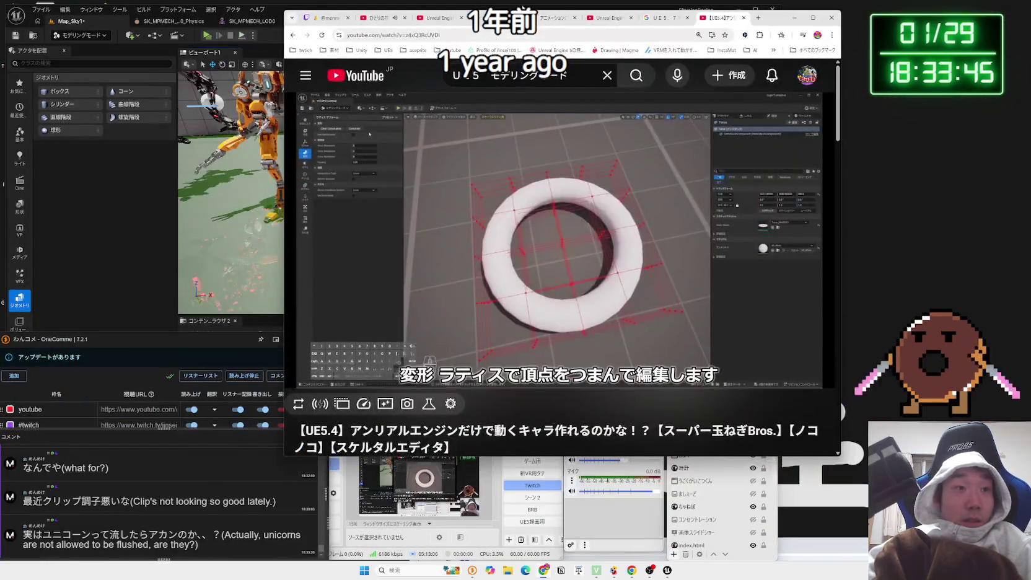
drag(720, 17, 896, 18)
click(64, 57)
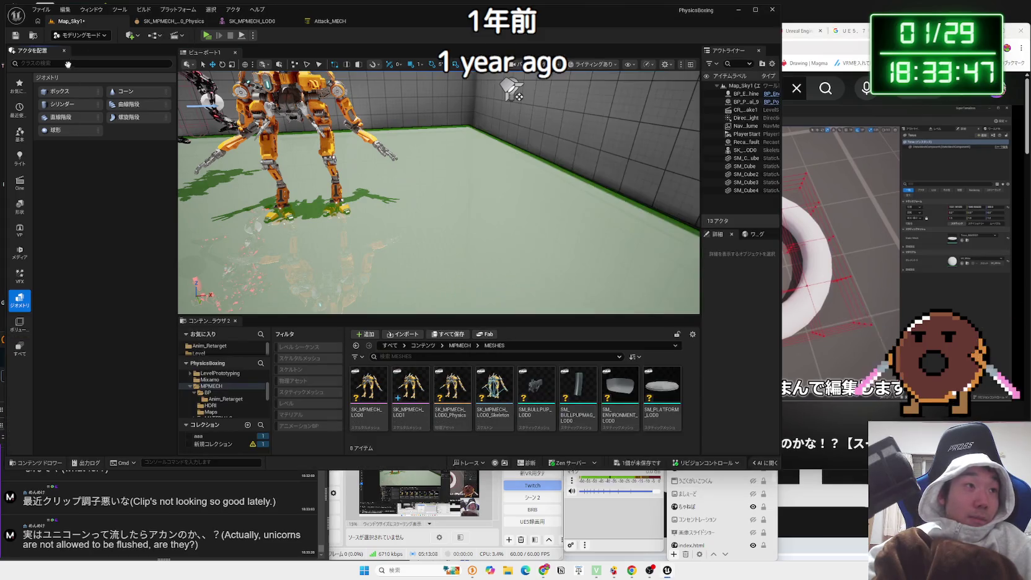
Close Place Actors, save all unsaved content including Map_Sky1, and switch to the SK_MPMECH_LOD0 editor
click(64, 51)
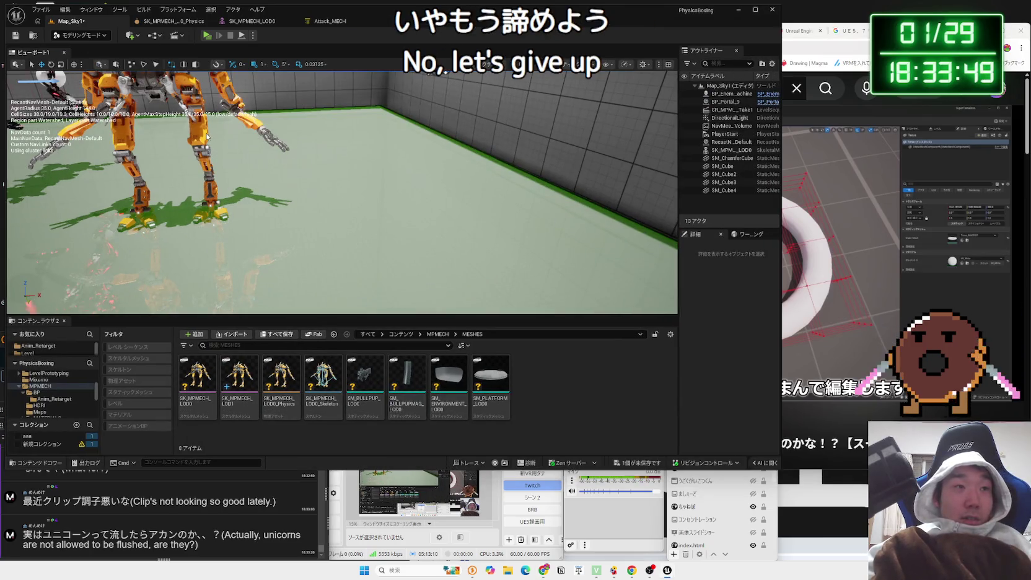
key(shift+space)
right_click(248, 142)
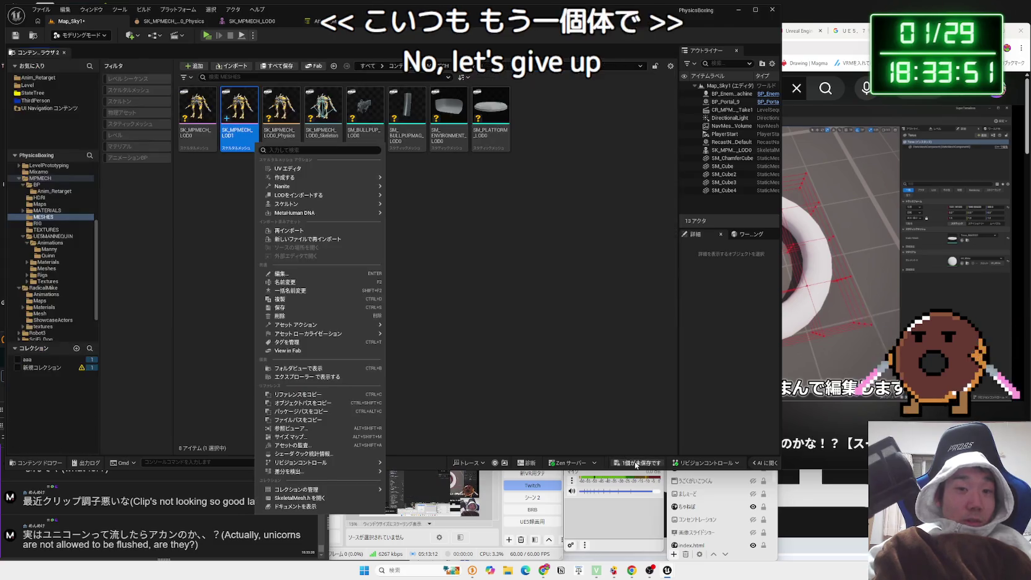
key(Escape)
click(638, 462)
click(573, 378)
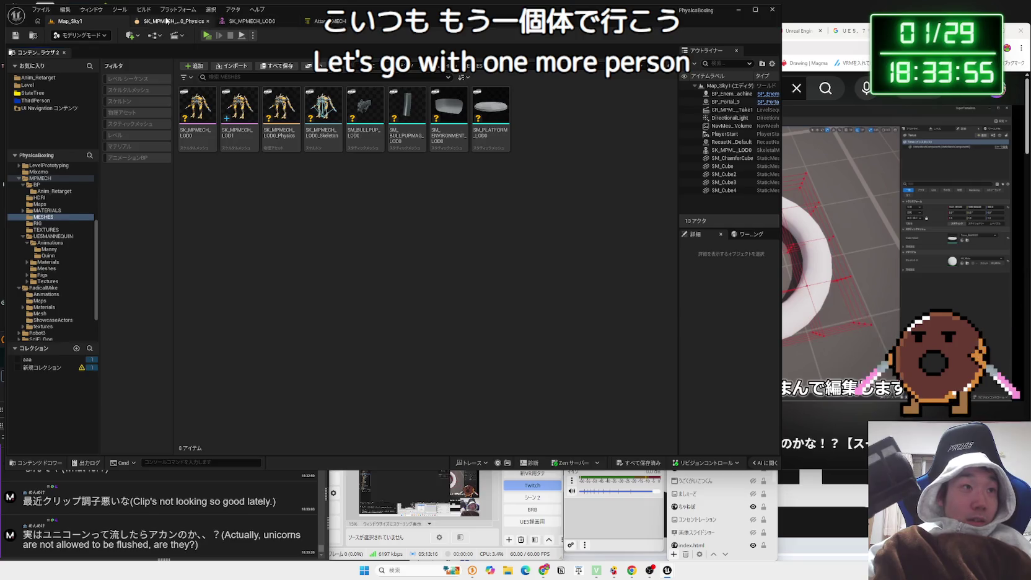
click(250, 20)
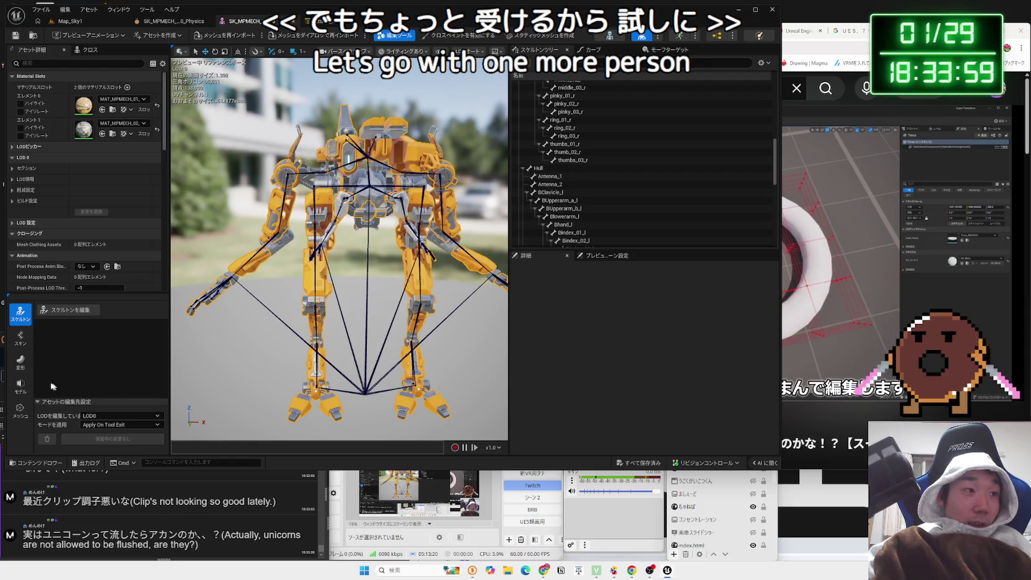
Preview a lattice deform on SK_MPMECH_LOD0 by stretching a control point, then cancel it
click(20, 360)
click(131, 335)
drag(282, 338, 356, 376)
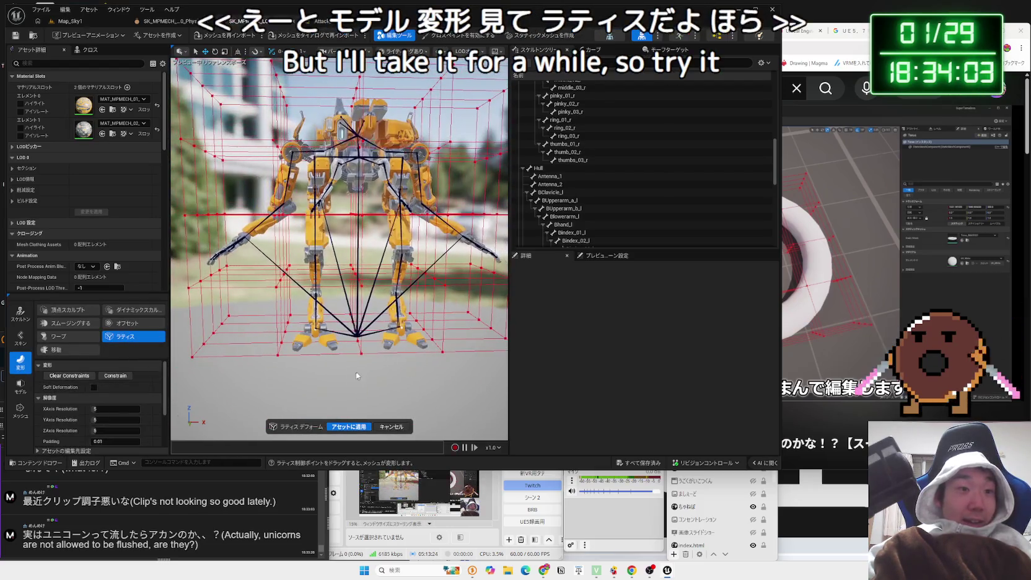
click(285, 356)
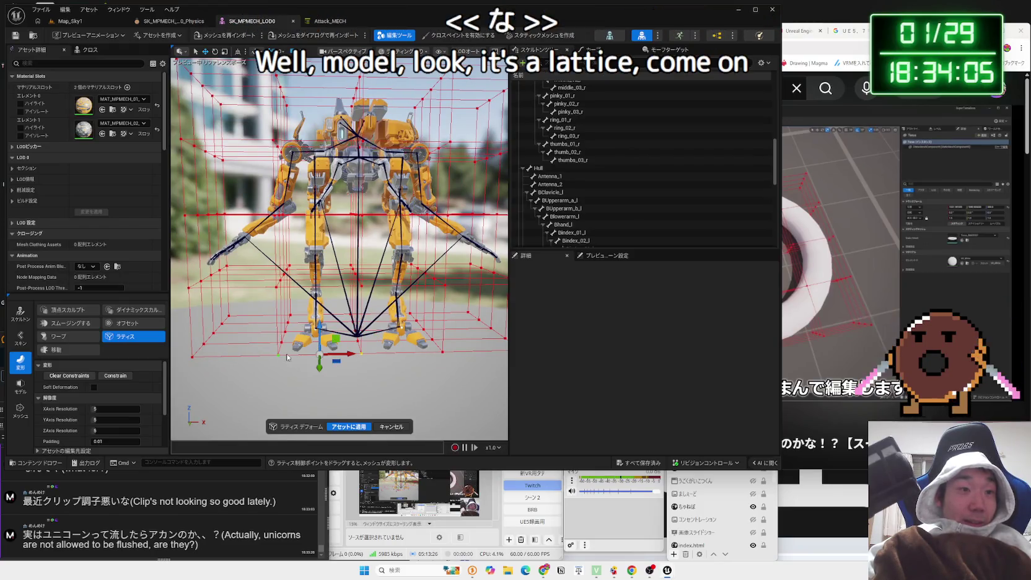
mouse_move(325, 354)
mouse_down()
mouse_move(315, 4)
mouse_move(319, 384)
mouse_up()
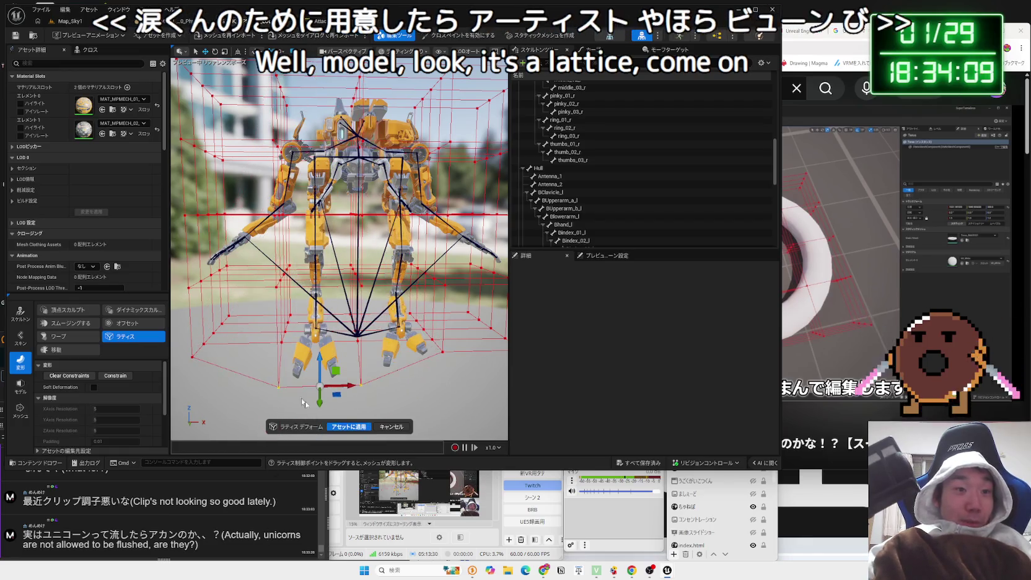
click(384, 427)
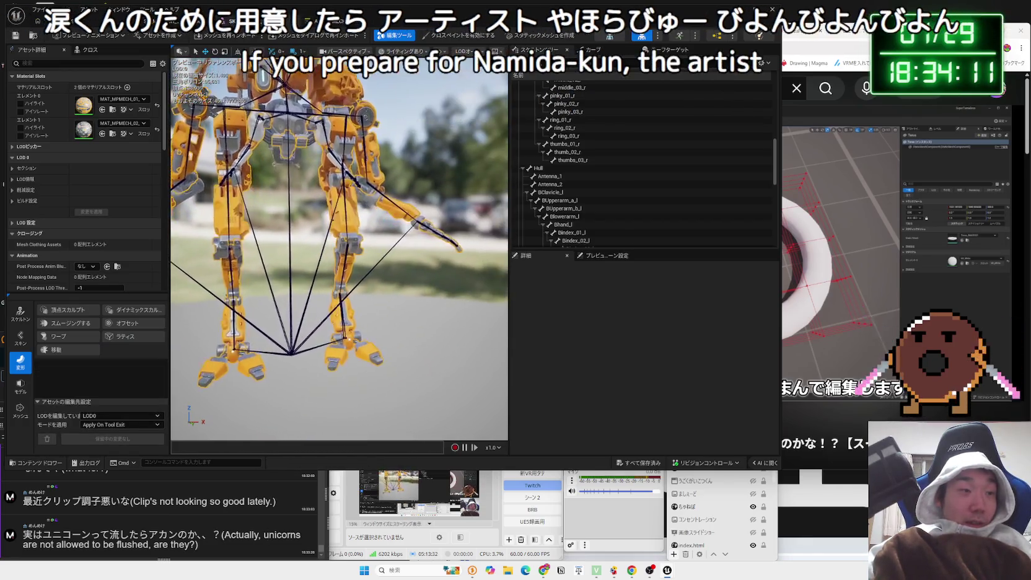
Try offset, bend warp, noise displace and smooth deforms without applying, then return to YouTube
click(126, 324)
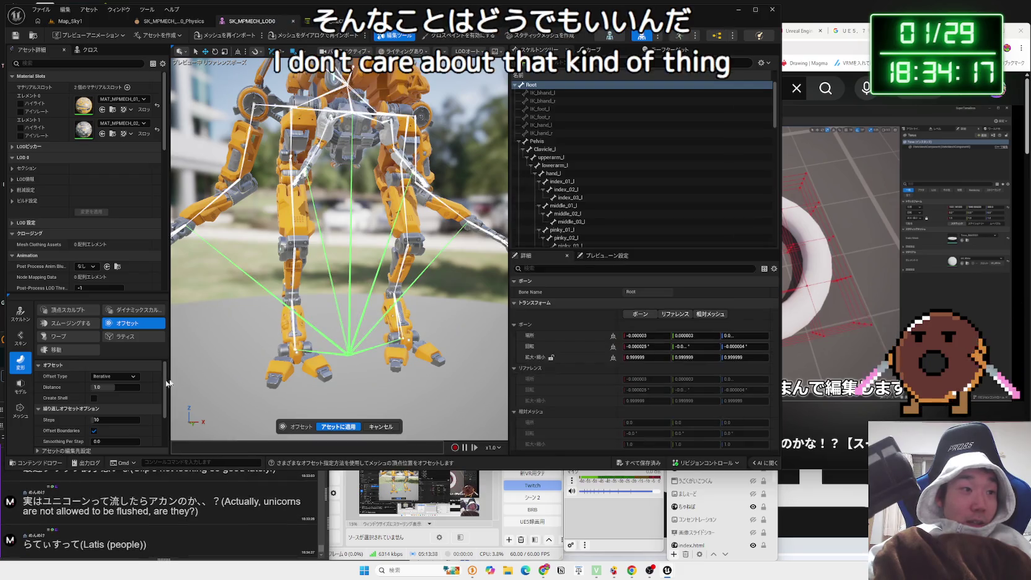
click(117, 340)
click(91, 336)
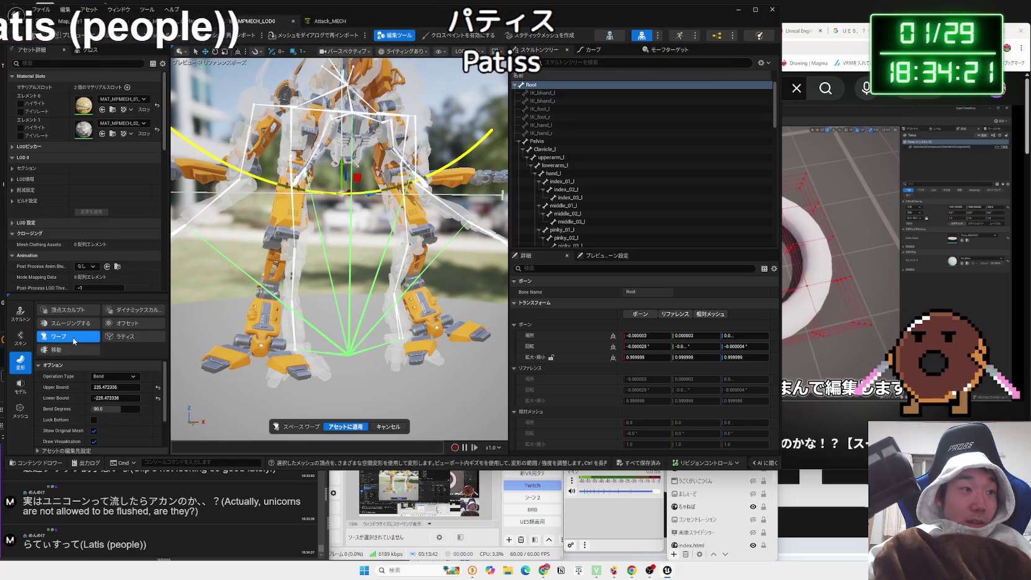
click(70, 351)
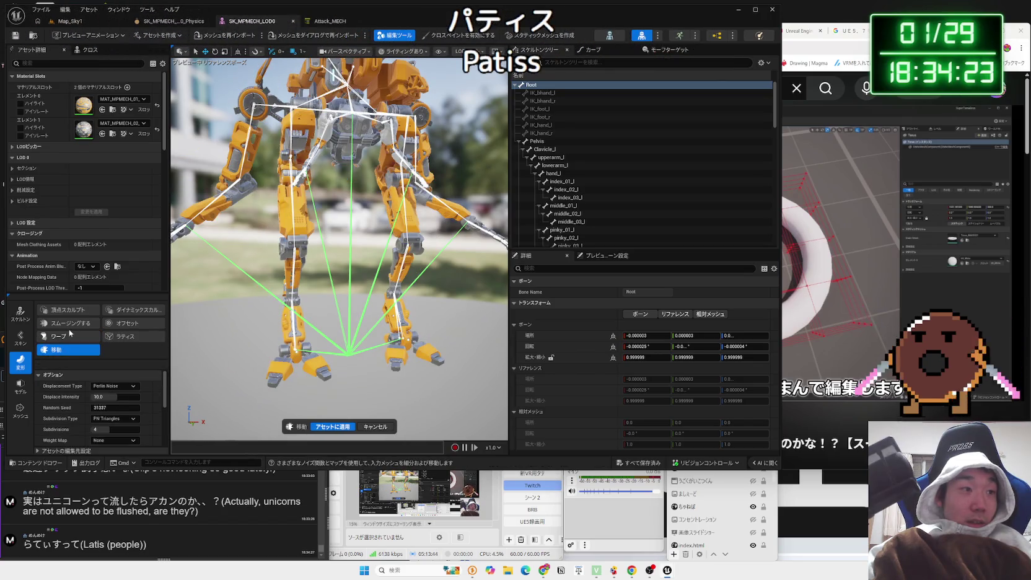
click(70, 323)
click(70, 327)
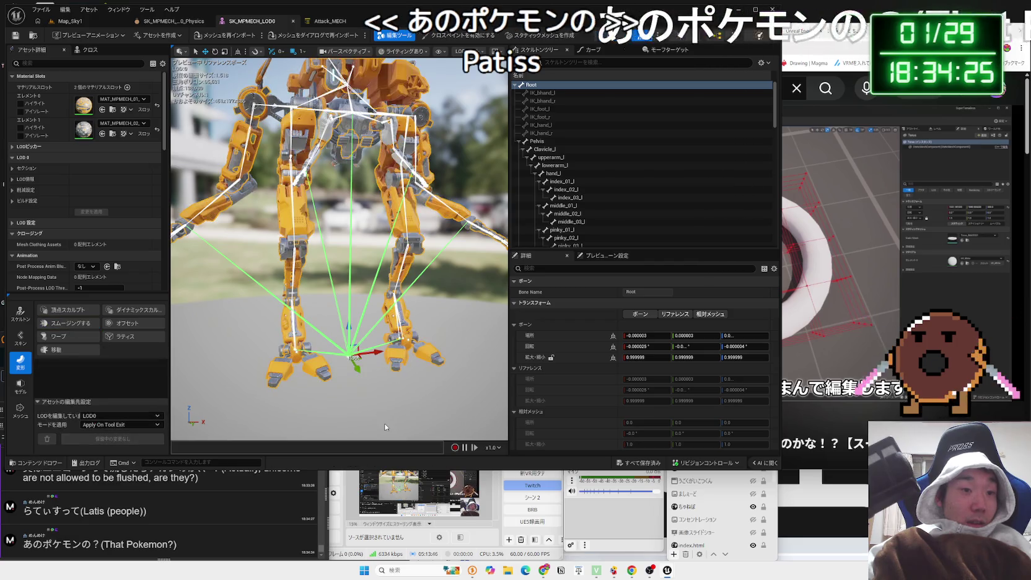
click(791, 36)
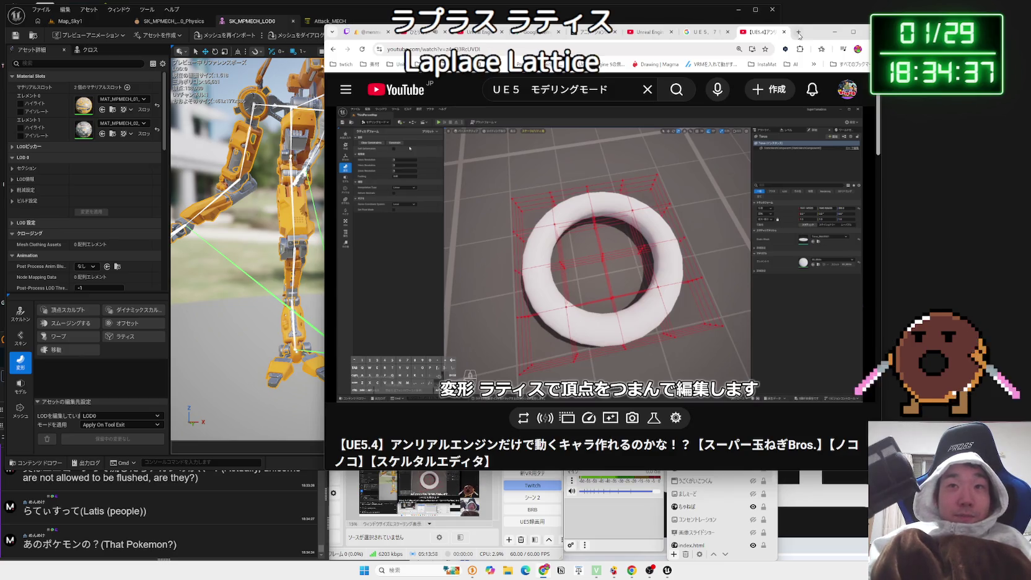
Search ラティス in a new tab, skim the PAL CLOSET Lattice shop page, and go back
click(798, 32)
text(らぴ)
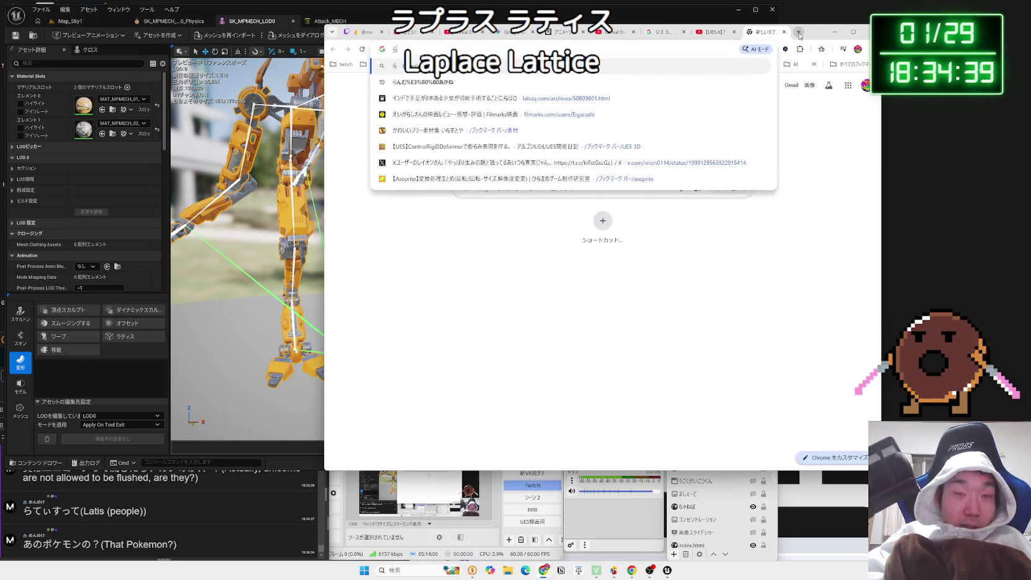
key(BackSpace)
text(てぃ)
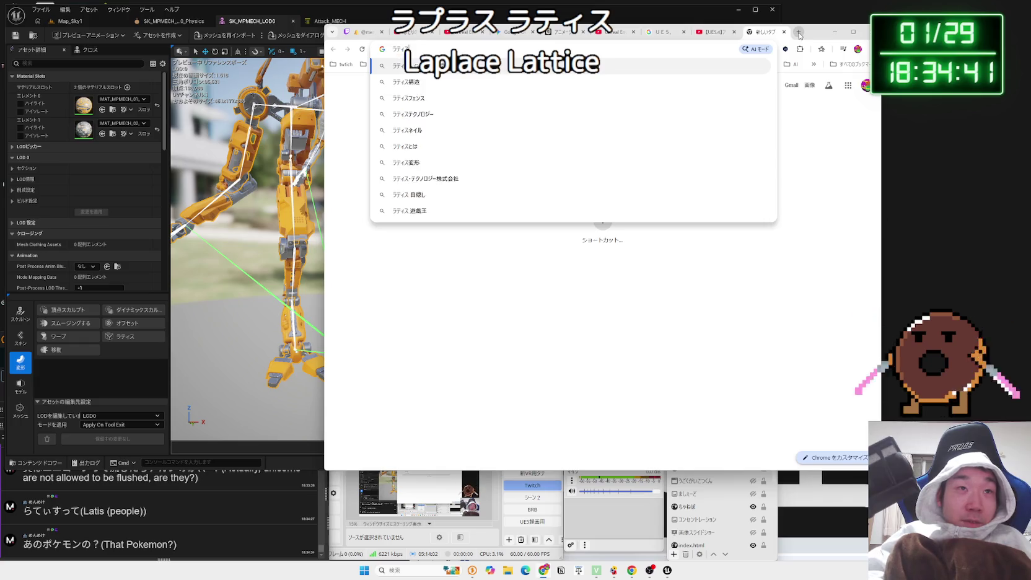
key(Return)
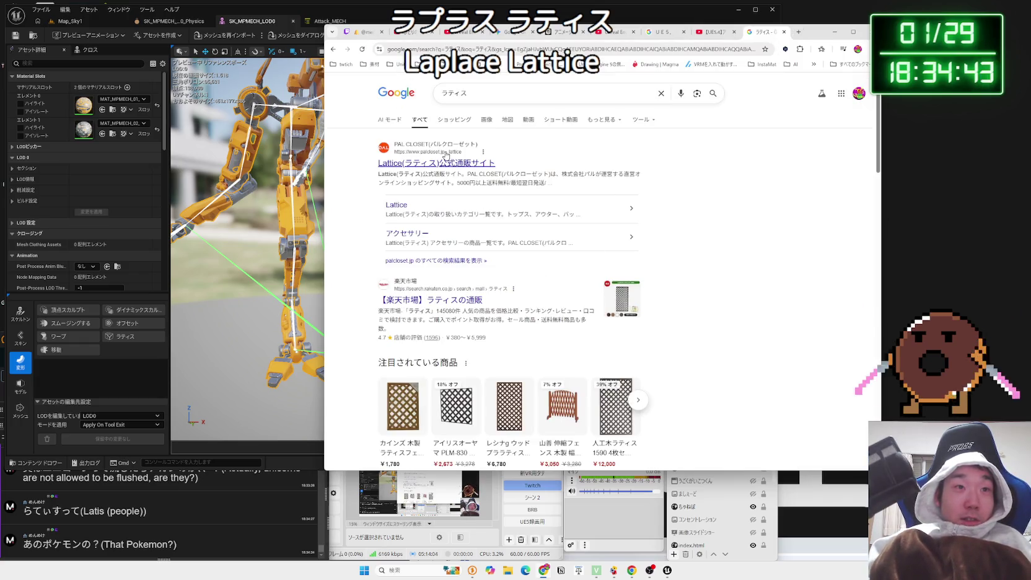
click(445, 154)
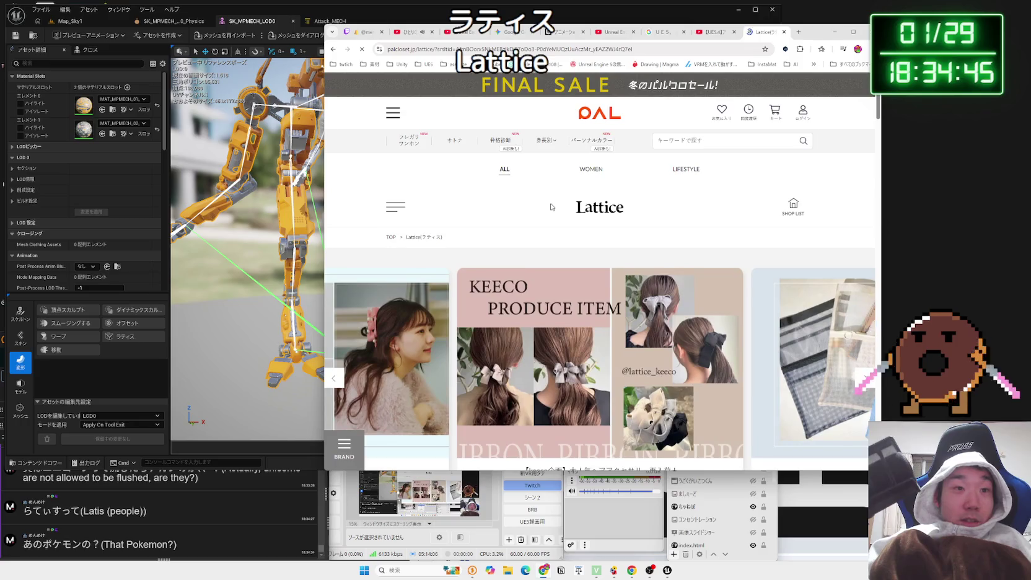
scroll(551, 207, down, 3)
scroll(551, 207, down, 5)
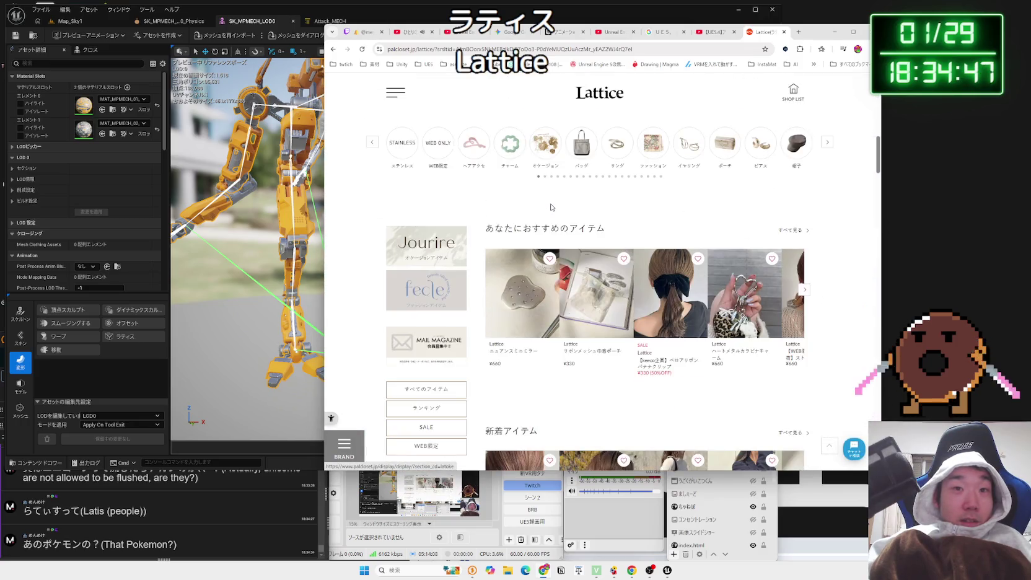
scroll(552, 207, down, 12)
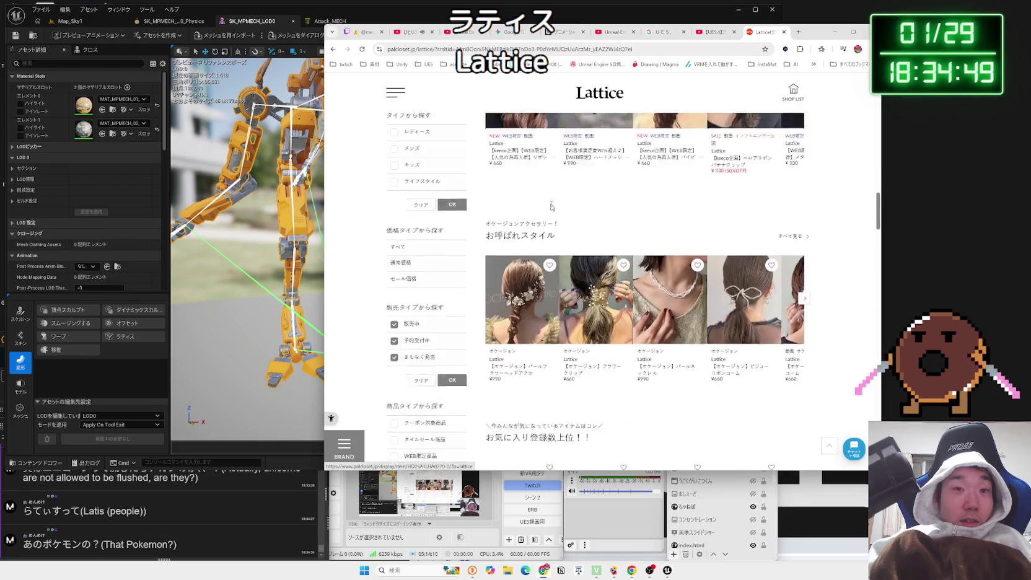
scroll(551, 207, down, 1)
key(alt+Left)
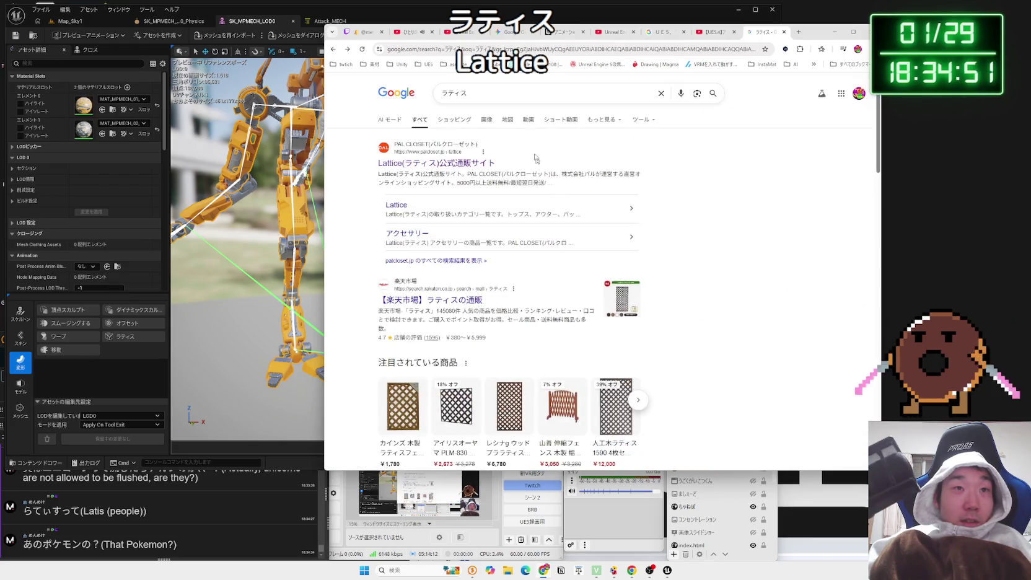
Search ラティアス, view its pixiv article, and return to the ラティス results
text(らてぃあ)
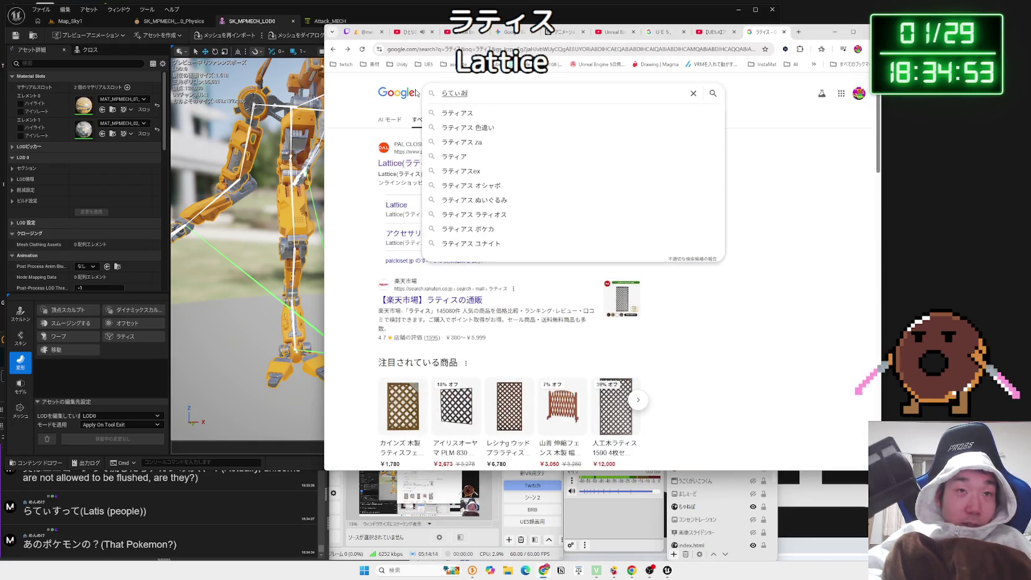
key(Return)
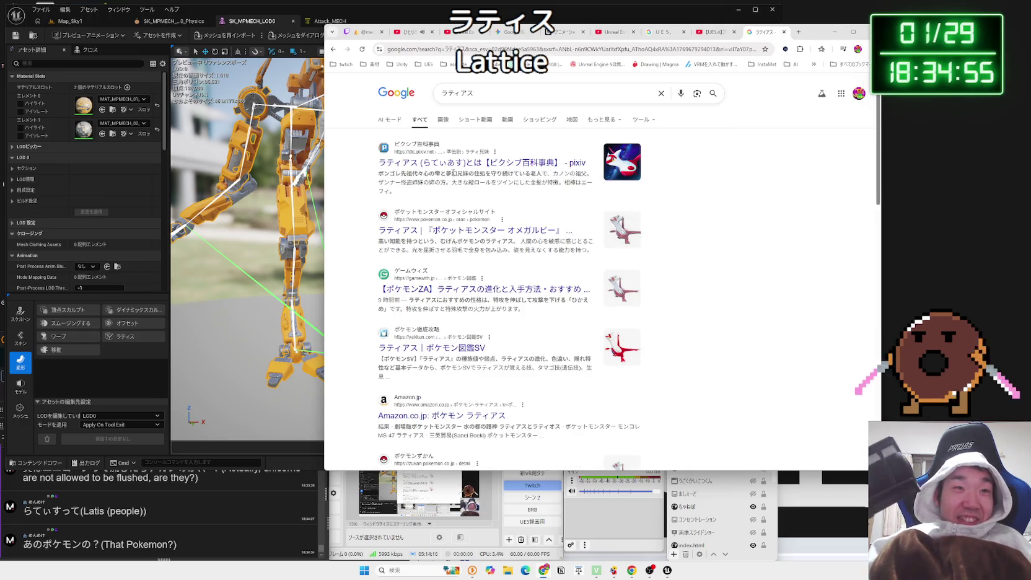
click(455, 165)
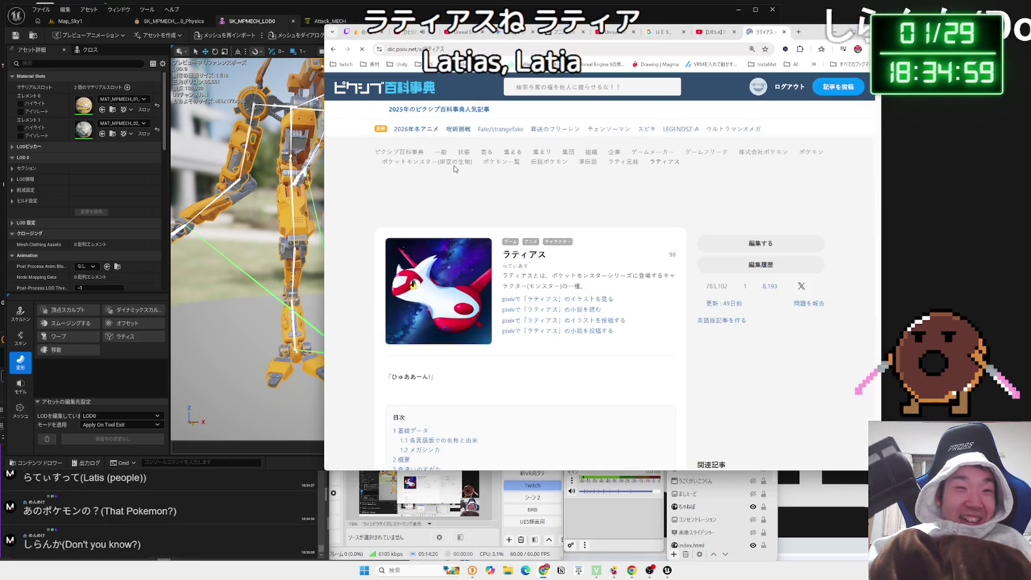
key(alt+Left)
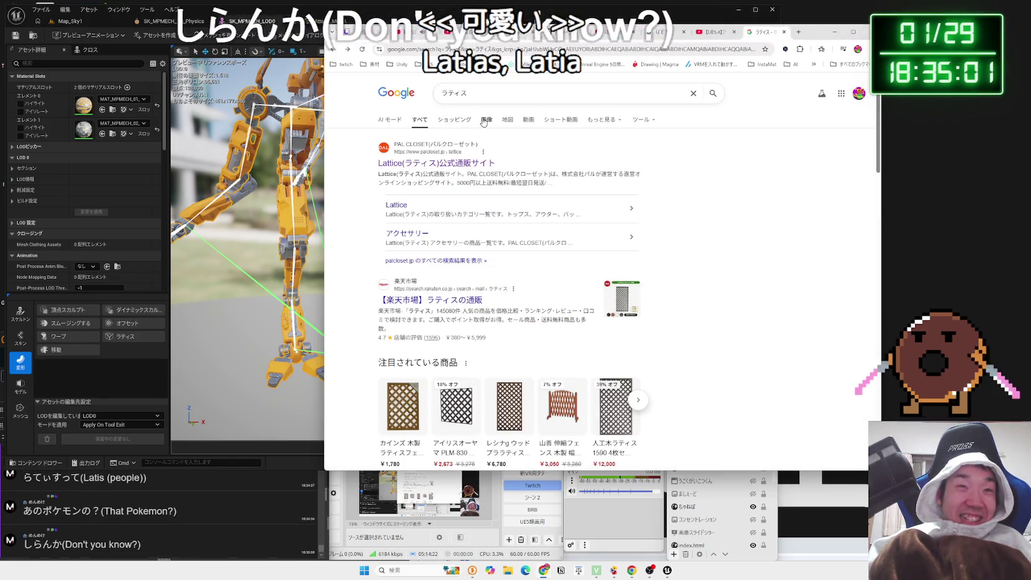
Switch to image results and run an image search for ラティアス
click(486, 119)
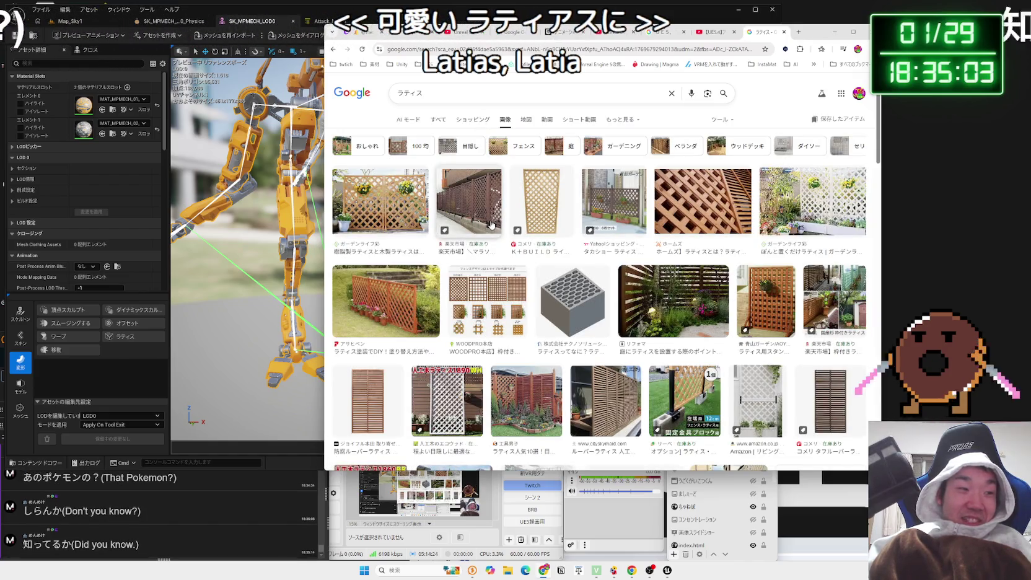
scroll(491, 224, down, 15)
key(alt+Left)
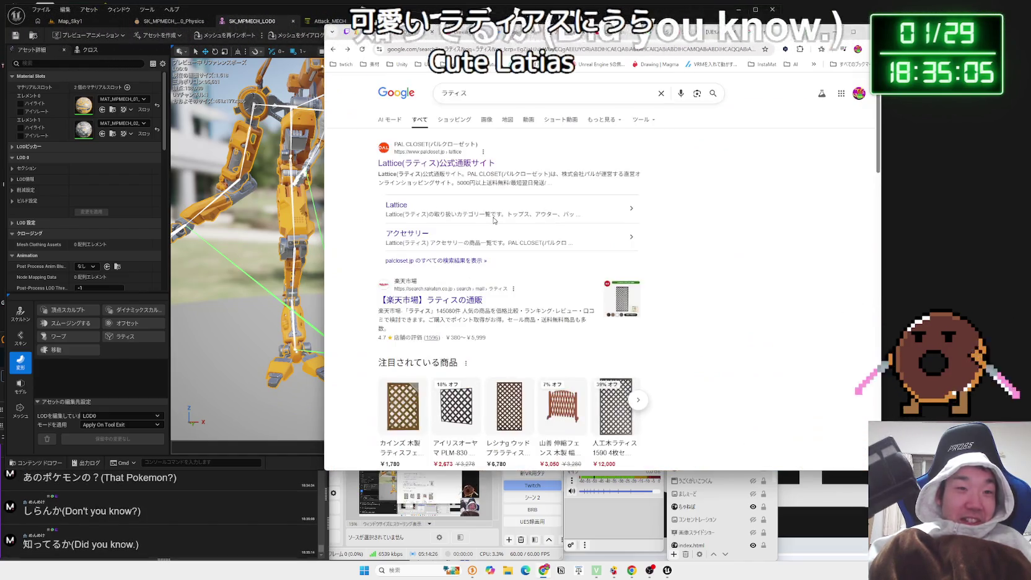
click(348, 49)
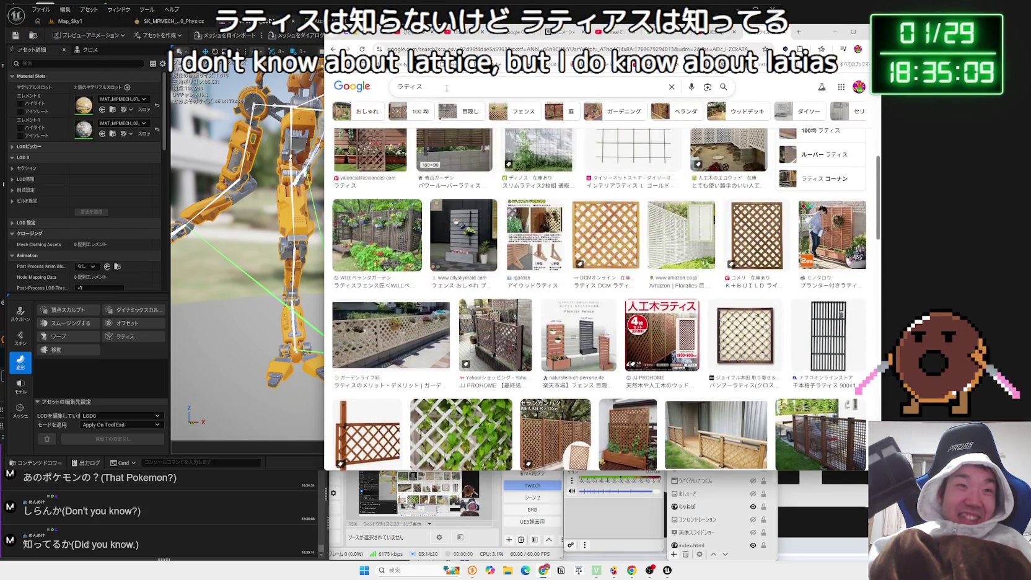
triple_click(446, 88)
text(らてぃあす)
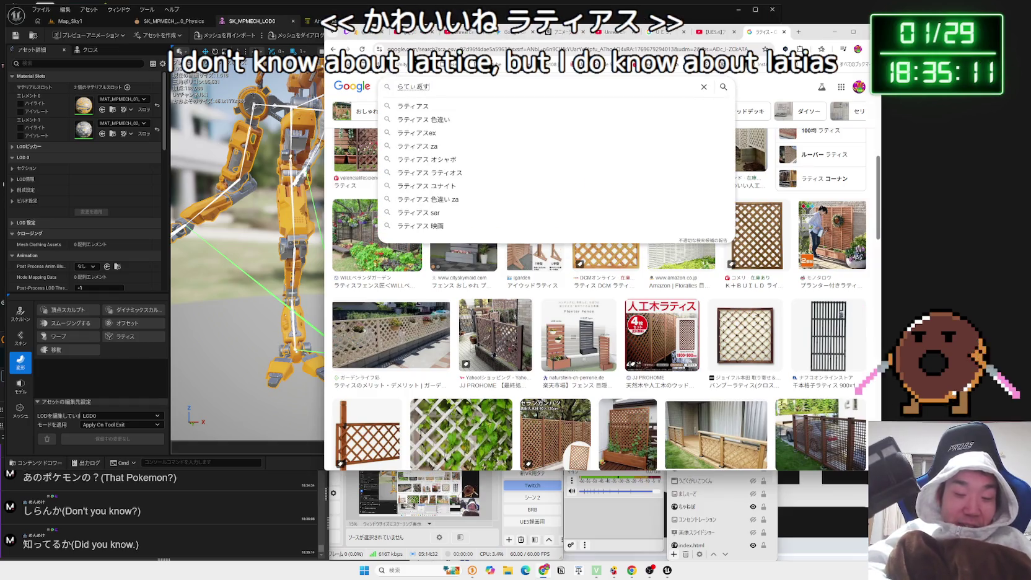
click(421, 106)
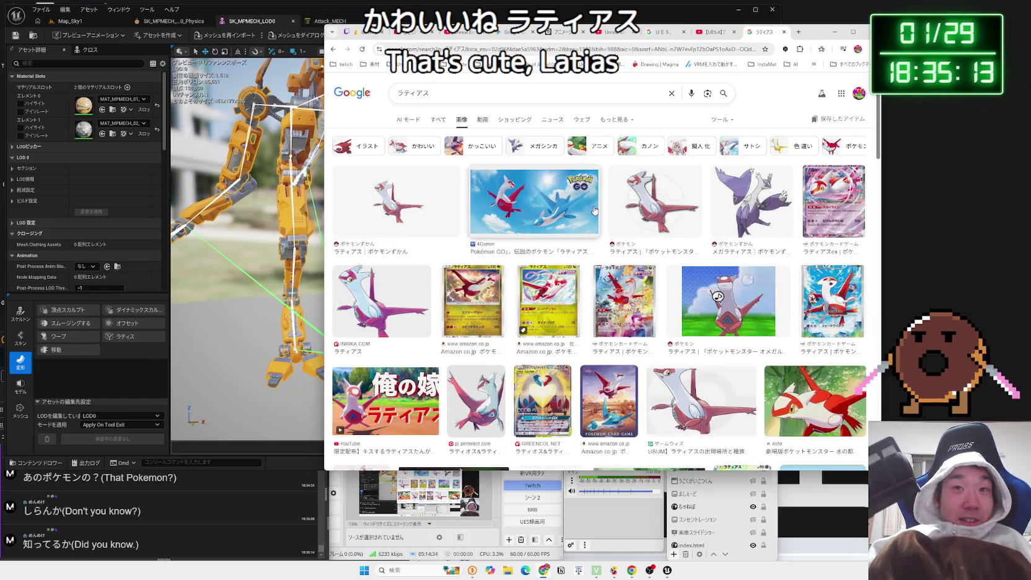
Open the メガラティアス Pokédex page and inspect its 52.0kg weight and gender details
click(712, 208)
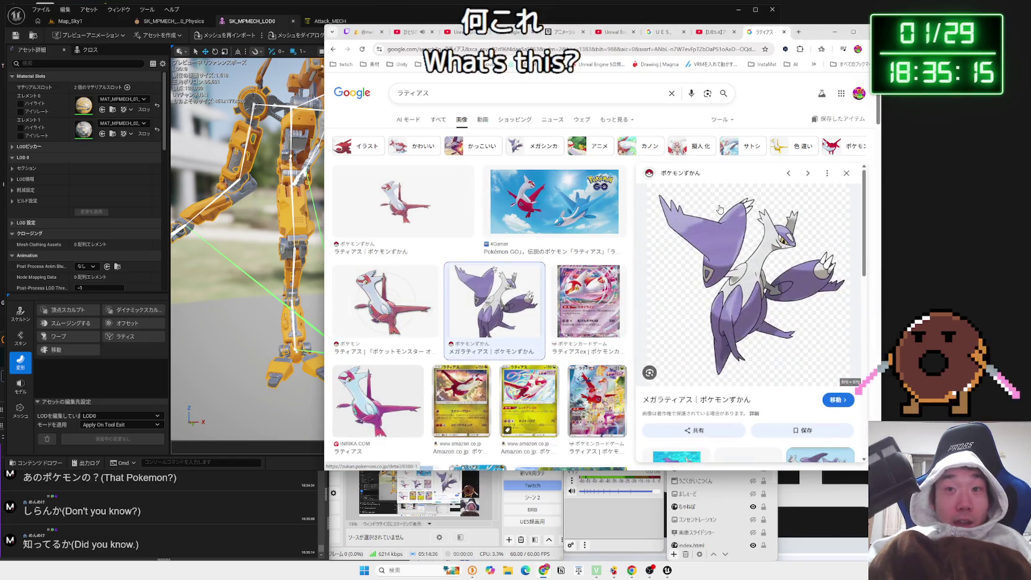
click(679, 398)
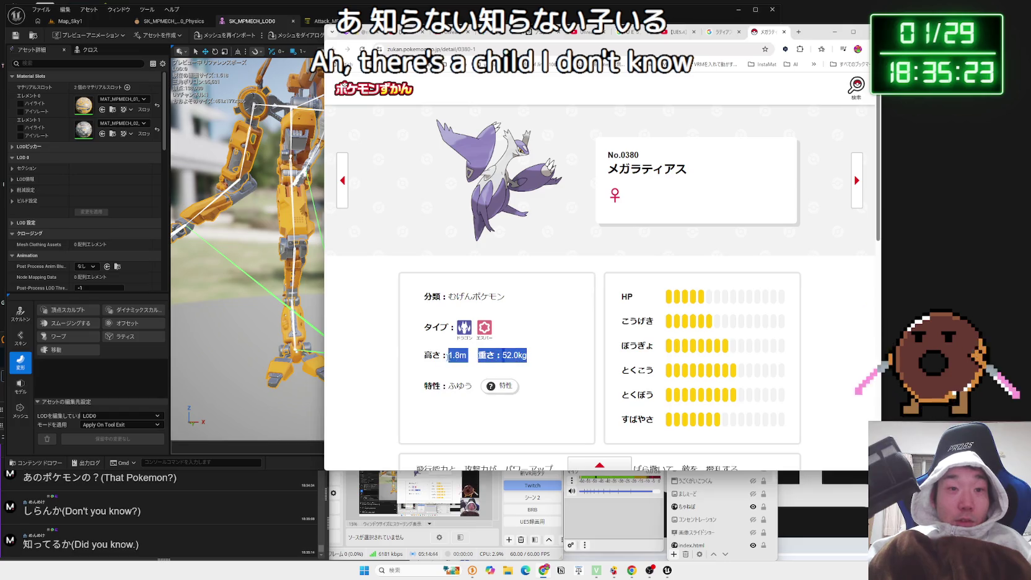
mouse_move(526, 355)
mouse_down()
mouse_move(424, 357)
mouse_move(465, 358)
mouse_up()
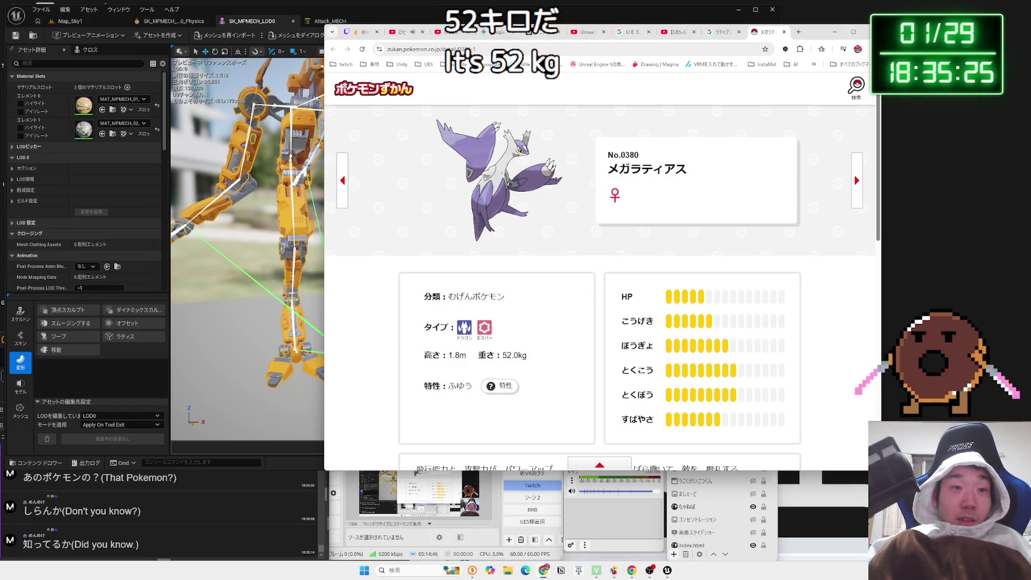
mouse_move(530, 357)
mouse_down()
mouse_move(424, 358)
mouse_move(478, 357)
mouse_move(423, 302)
mouse_move(475, 387)
mouse_move(434, 387)
mouse_move(434, 297)
mouse_move(451, 312)
mouse_move(571, 302)
mouse_move(426, 292)
mouse_up()
click(655, 195)
drag(655, 195, 606, 198)
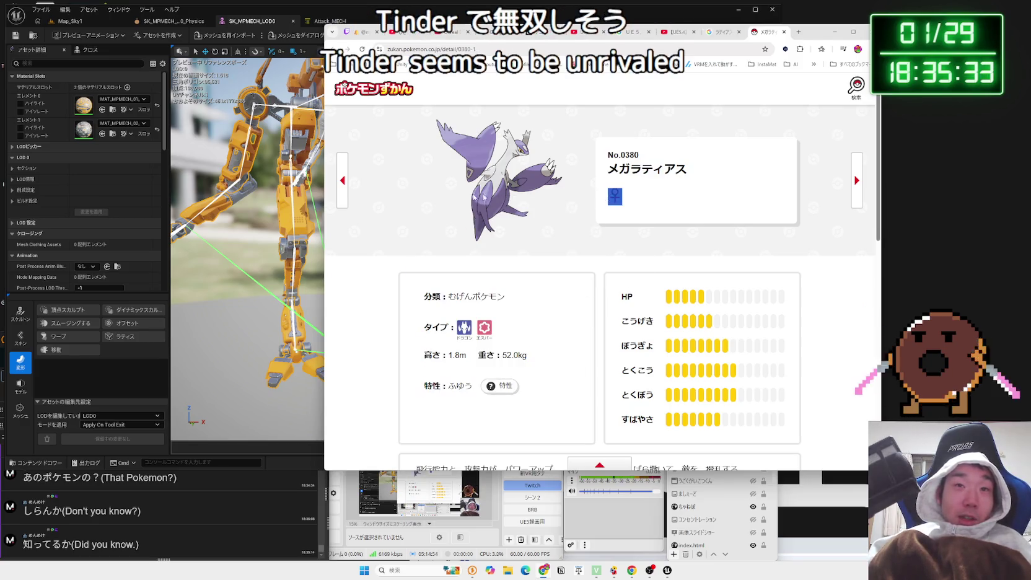
Compare heights and weights of the Latias, Mega Latios and Registeel Pokédex entries
click(346, 189)
click(857, 185)
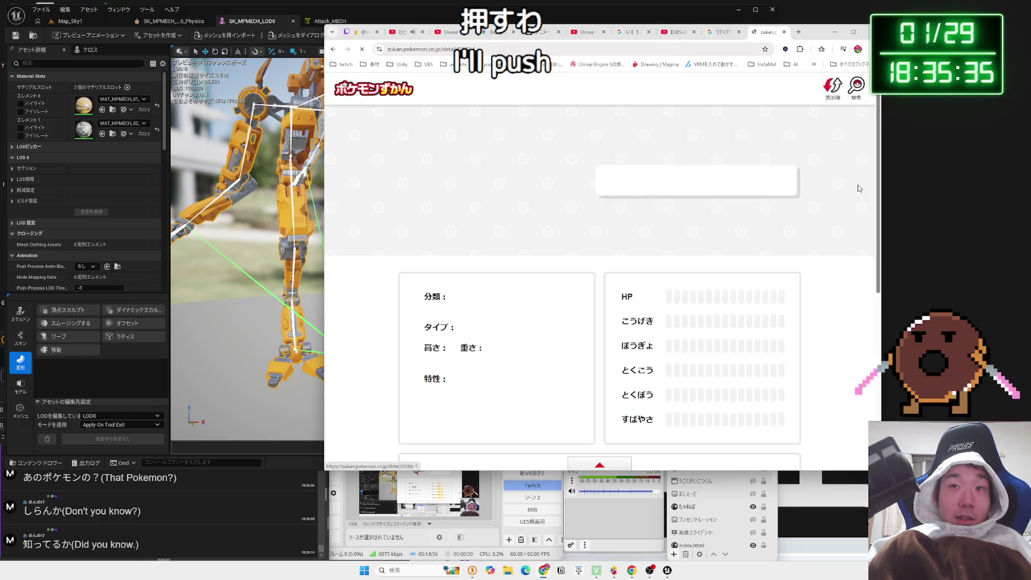
click(858, 186)
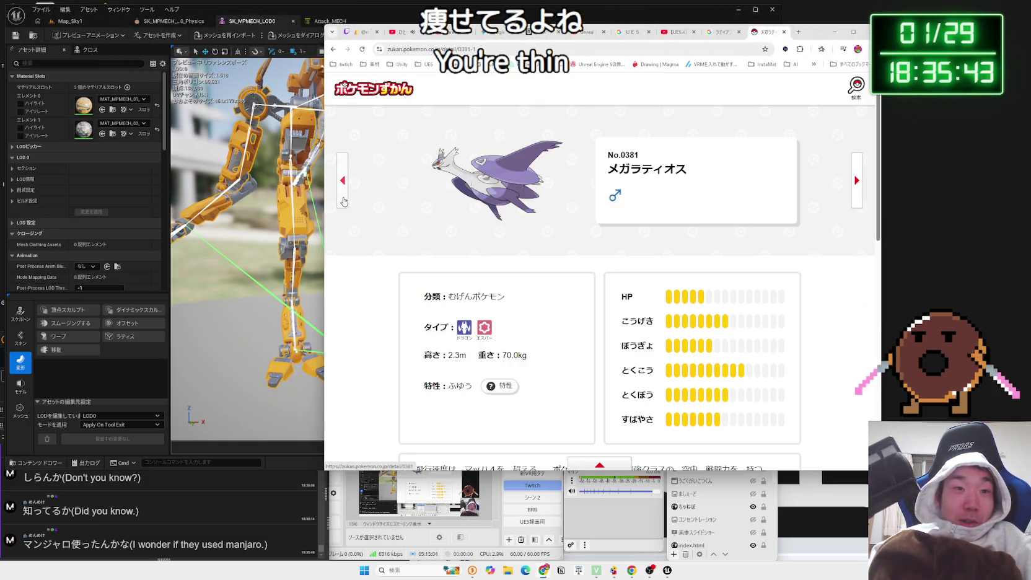
click(527, 356)
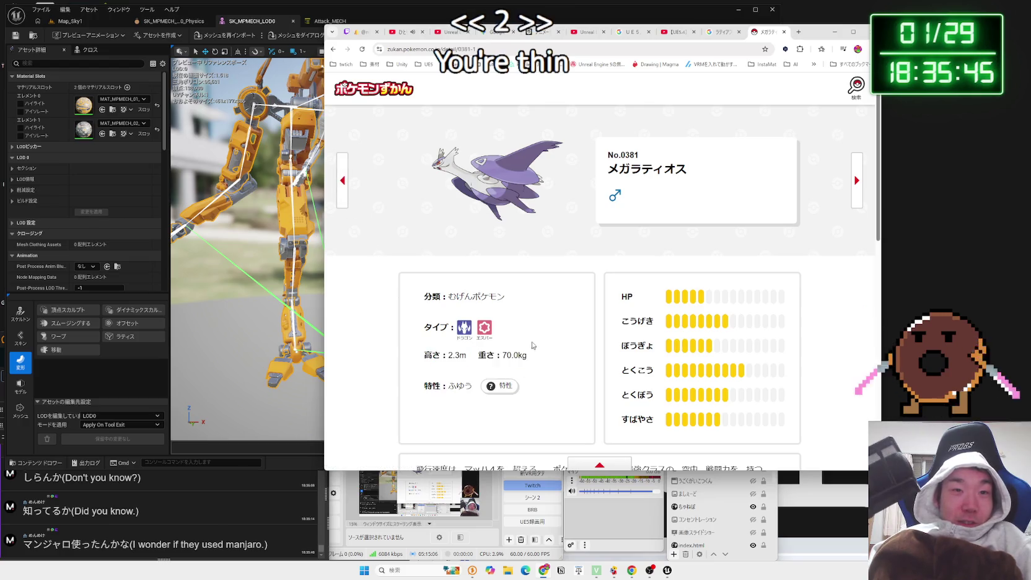
scroll(379, 213, down, 3)
scroll(379, 213, up, 3)
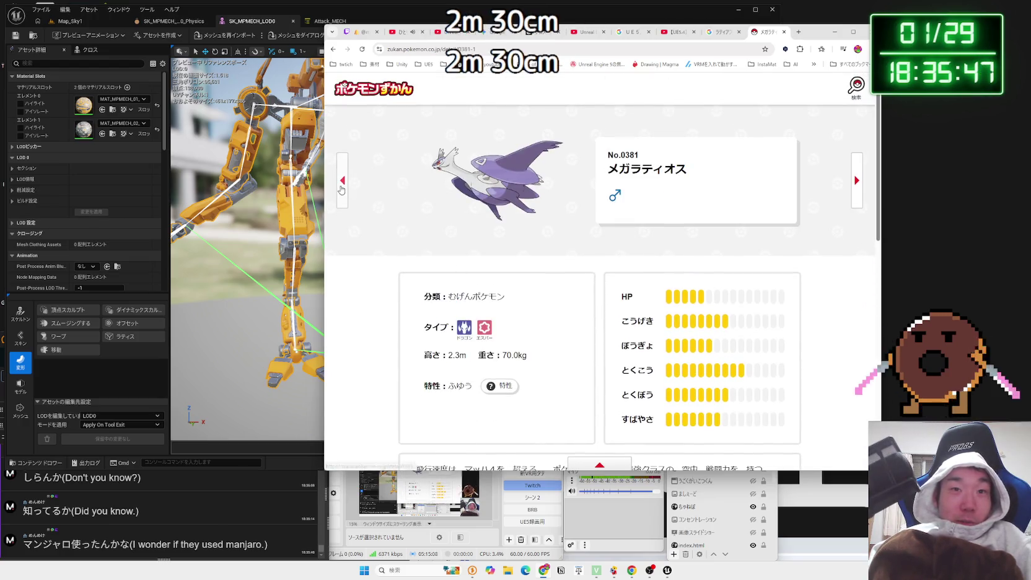
click(341, 189)
click(341, 189)
click(340, 189)
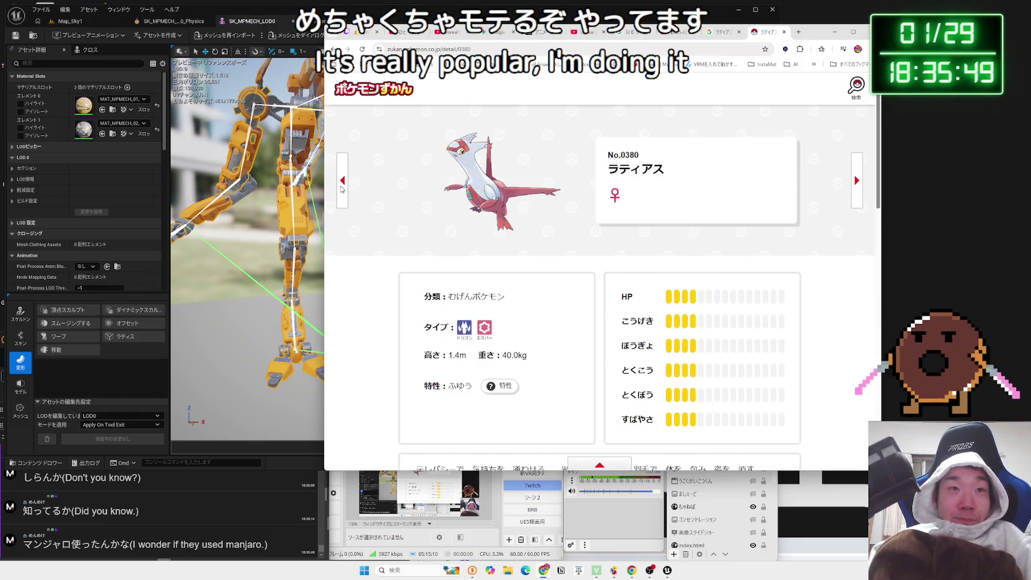
click(341, 189)
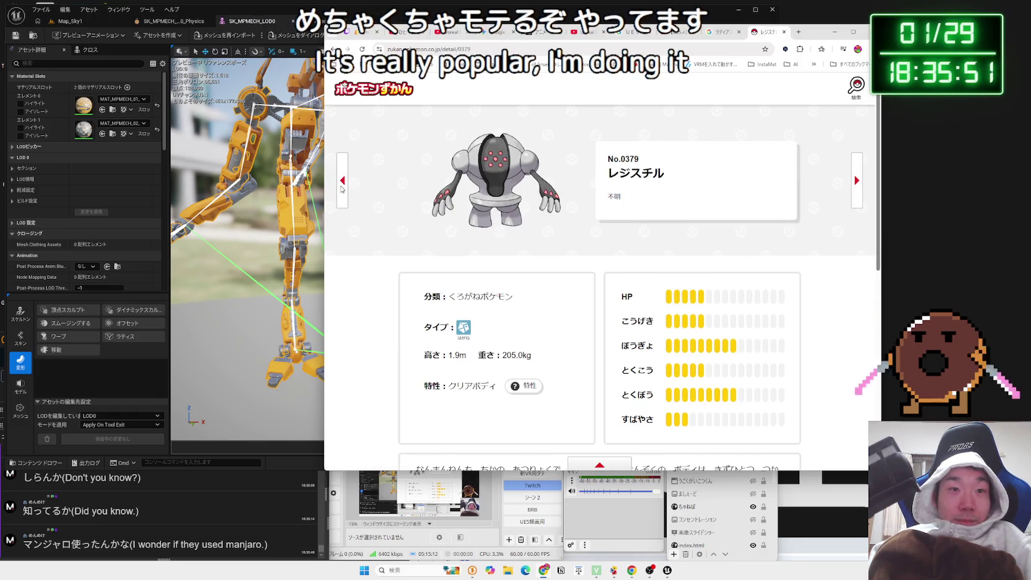
triple_click(531, 357)
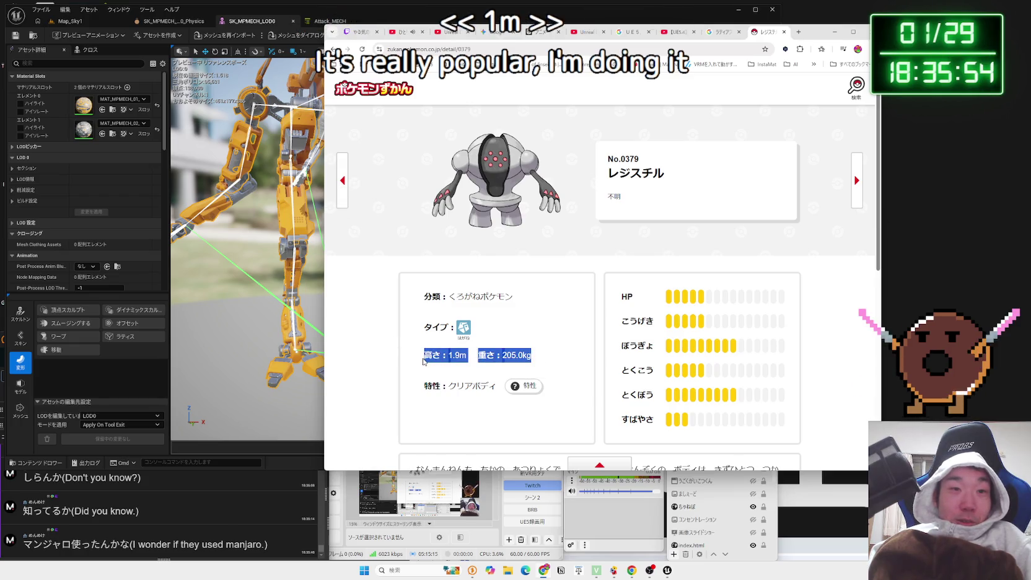
click(536, 362)
Browse entries from Regice through Metagross, Salamence and Clamperl, ending at Spheal and Sealeo
click(345, 189)
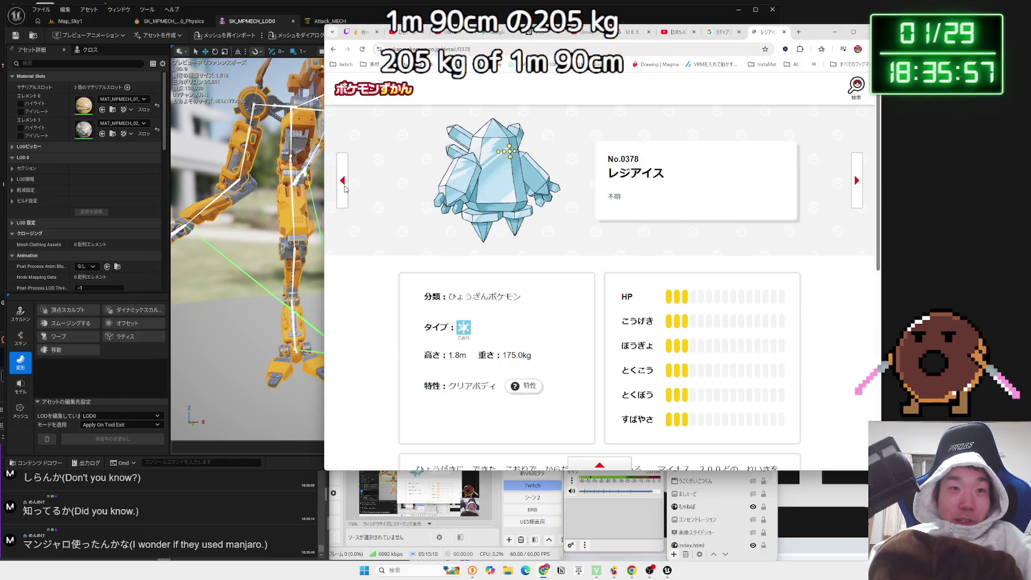
click(345, 188)
click(345, 189)
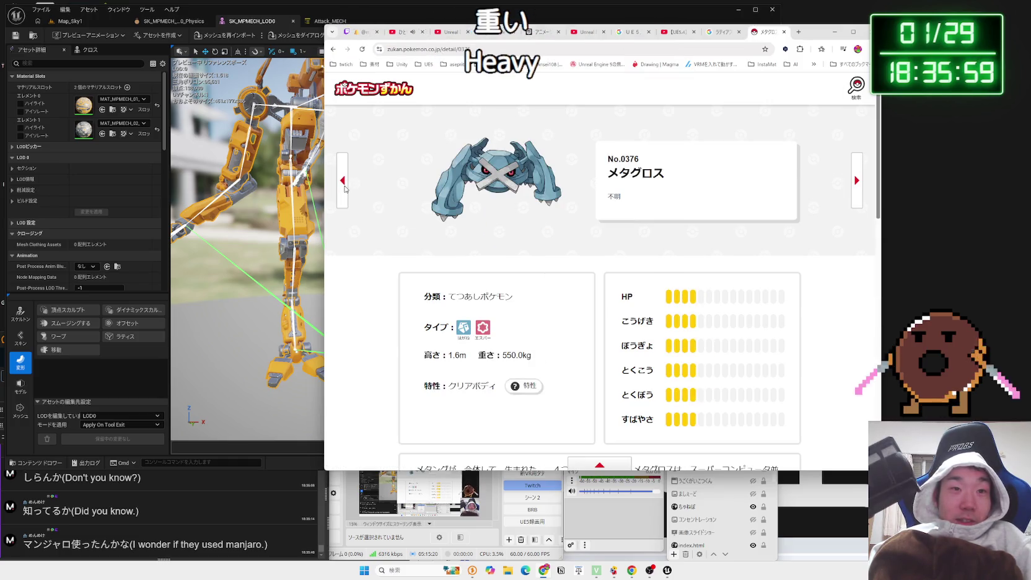
click(859, 192)
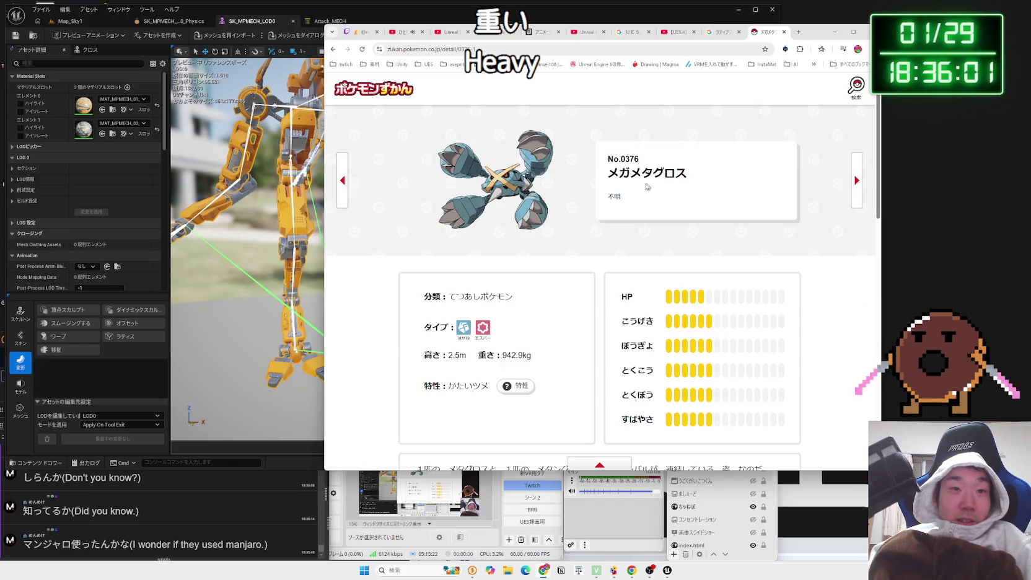
click(340, 186)
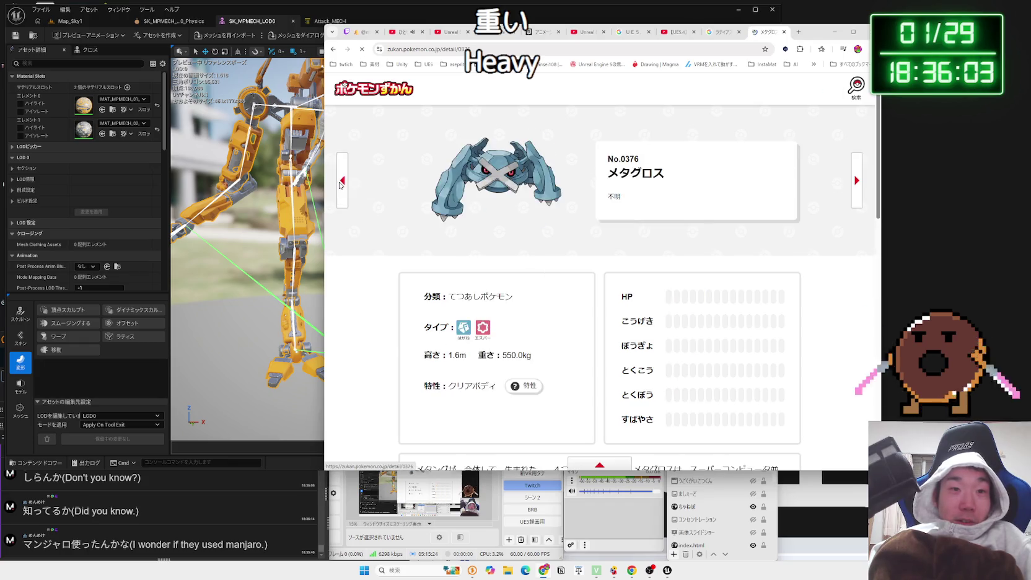
click(340, 185)
click(340, 185)
click(340, 185)
click(341, 184)
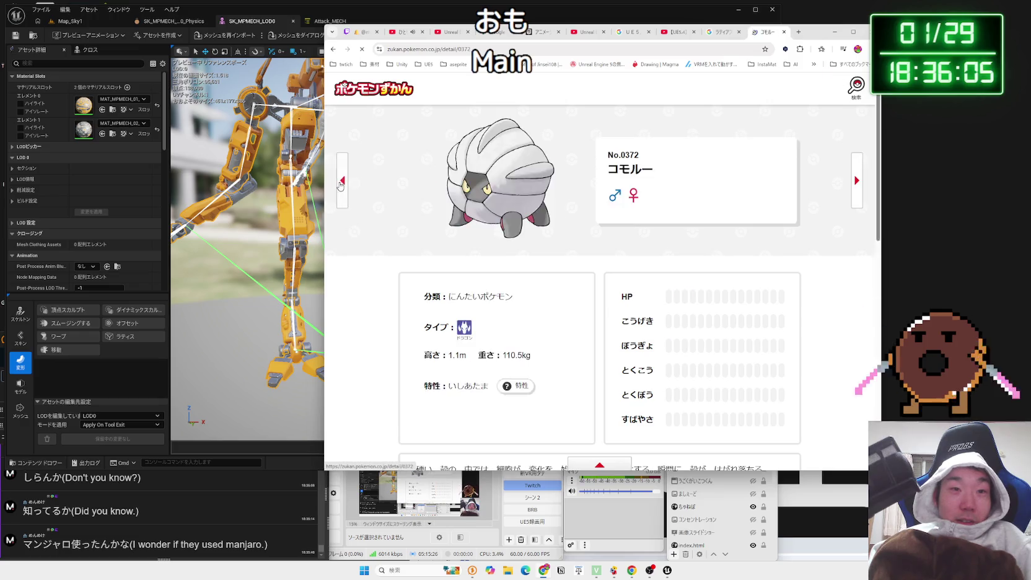
click(340, 184)
click(340, 184)
click(340, 184)
click(340, 184)
click(340, 184)
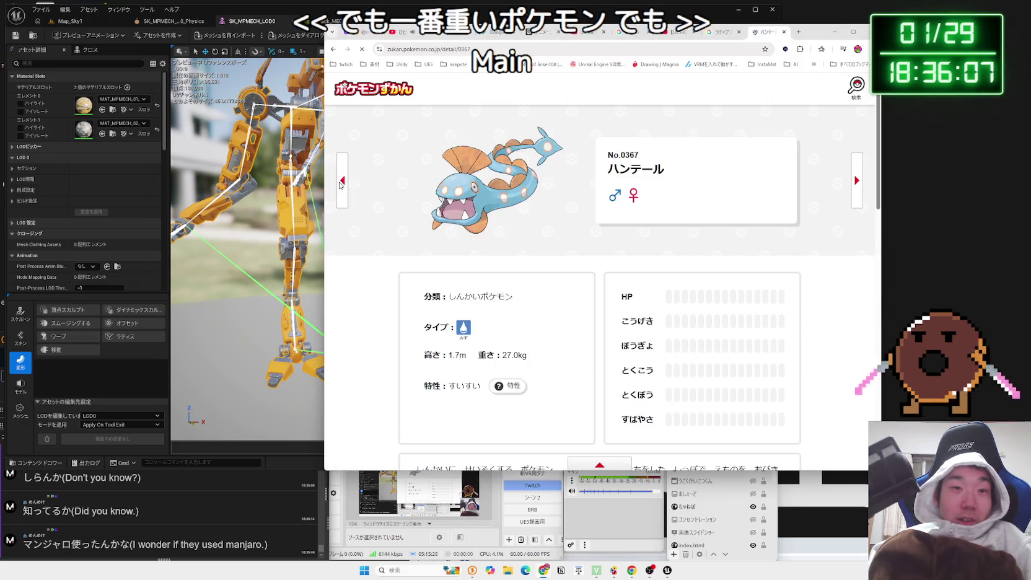
click(340, 184)
click(340, 184)
click(340, 184)
click(340, 184)
click(340, 184)
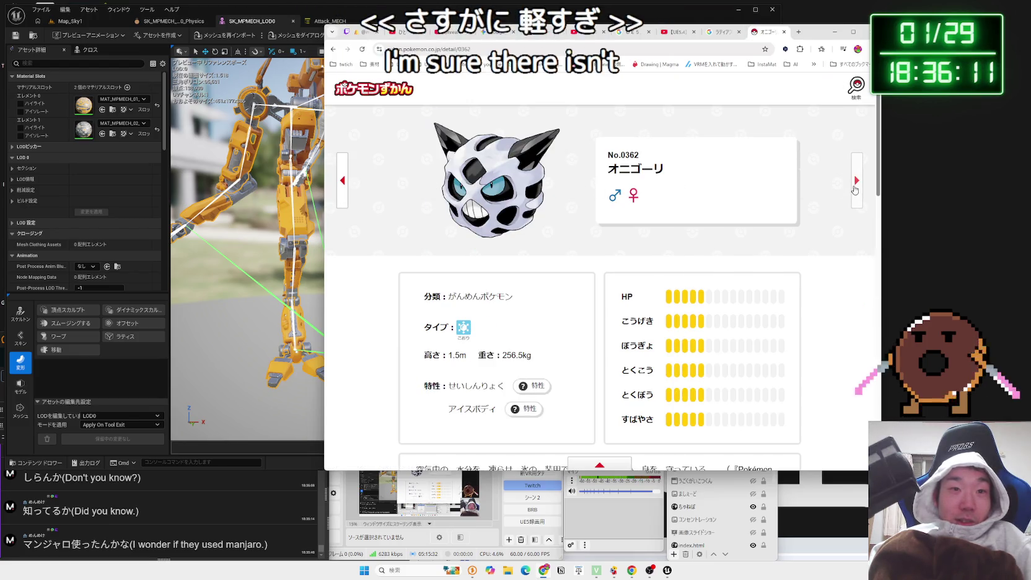
click(853, 189)
click(853, 189)
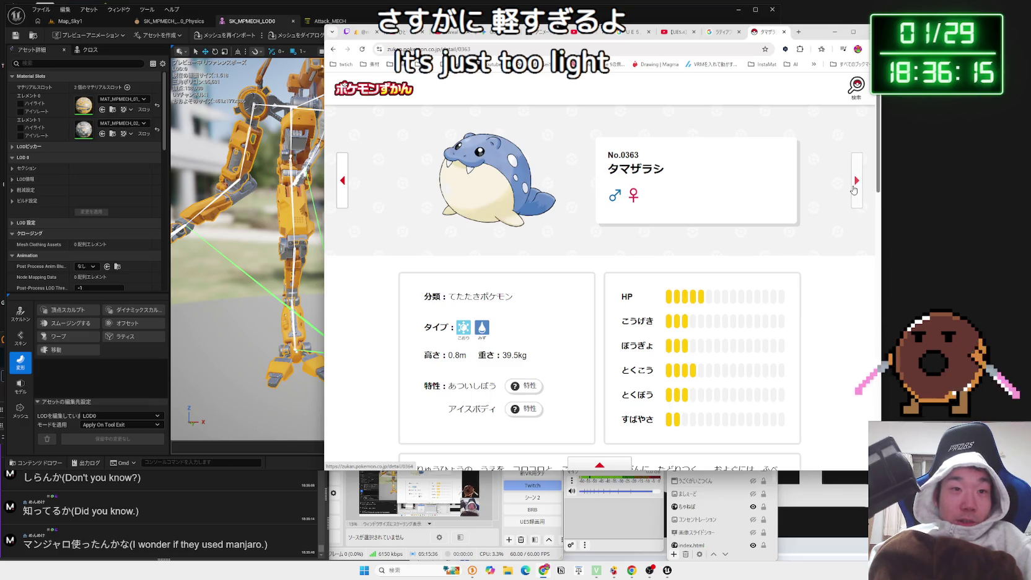
click(853, 187)
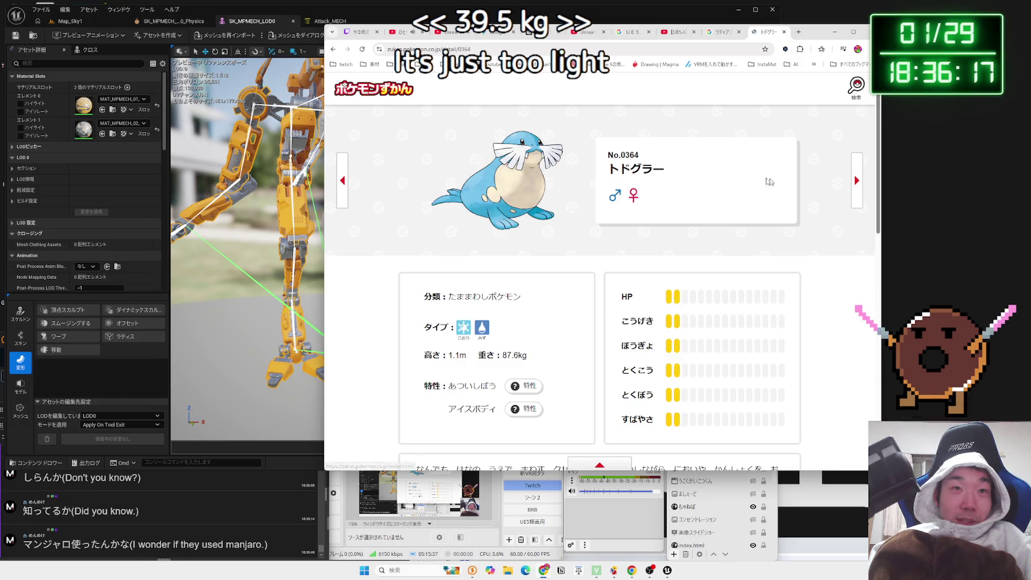
click(342, 181)
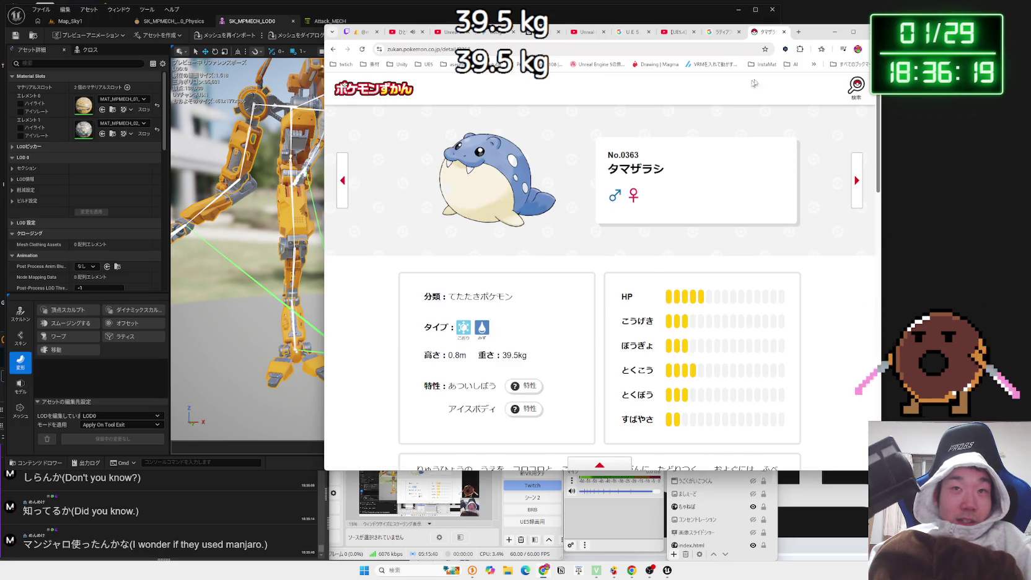
Close the Pokédex, Google Images and YouTube tabs, then face the mech in Unreal's polygon modelling tools
click(784, 32)
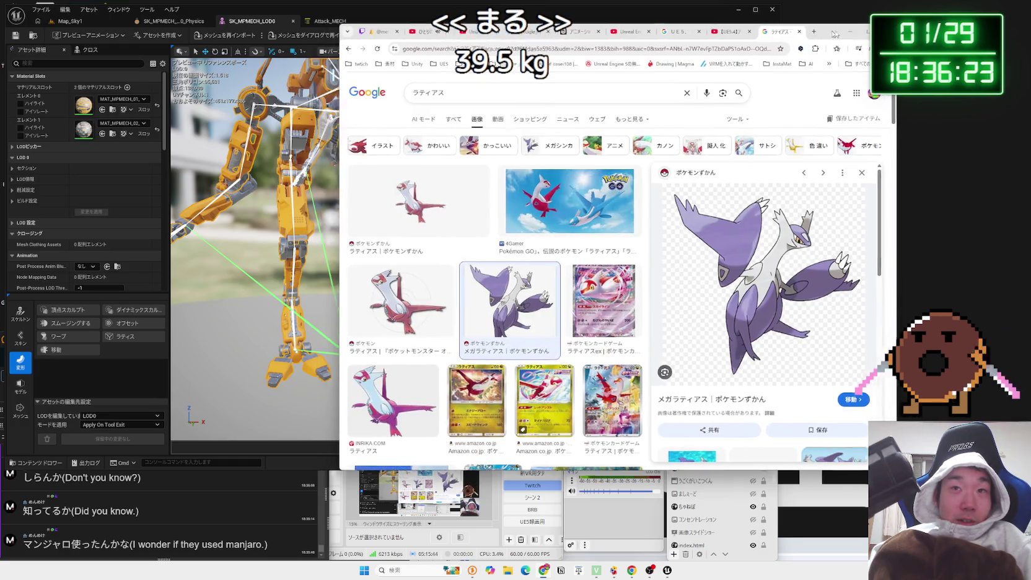
click(801, 32)
click(819, 32)
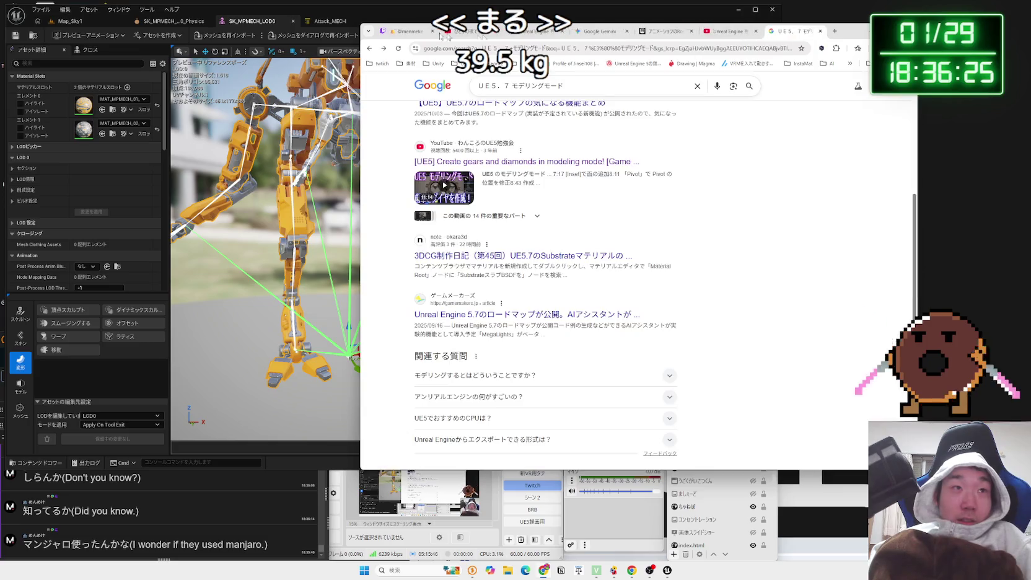
click(349, 16)
mouse_move(260, 210)
mouse_down()
mouse_move(267, 223)
mouse_move(322, 205)
mouse_up()
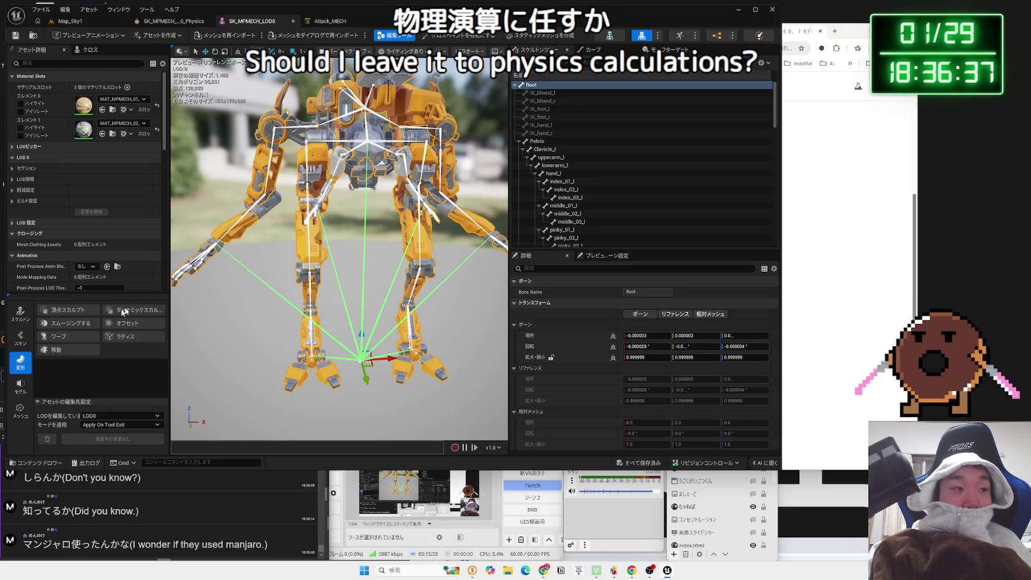
click(19, 385)
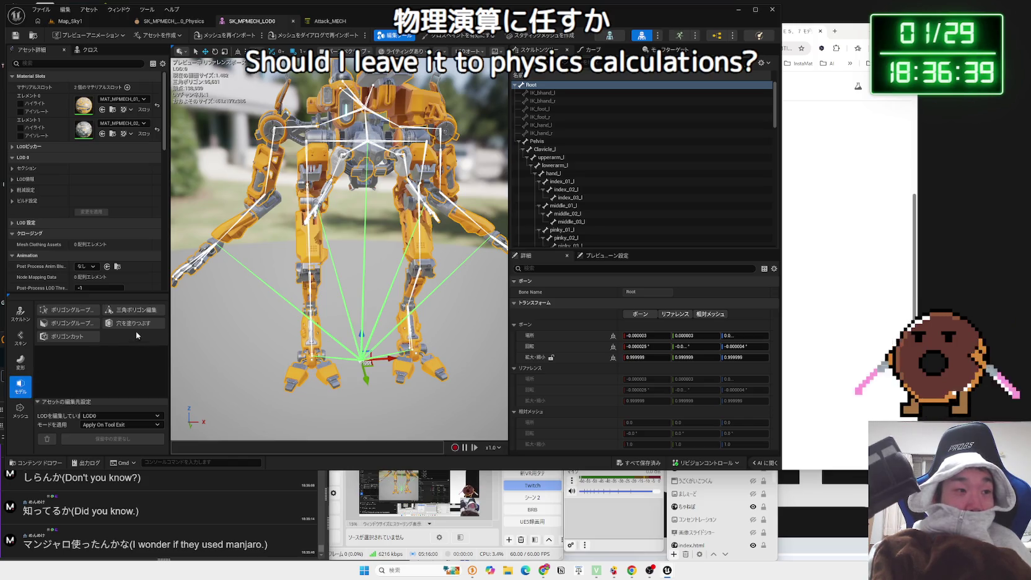
Cycle through the Mesh, Deform, Skin and Skeleton tool categories, then close the SK_MPMECH_LOD0 editor
click(22, 411)
click(21, 362)
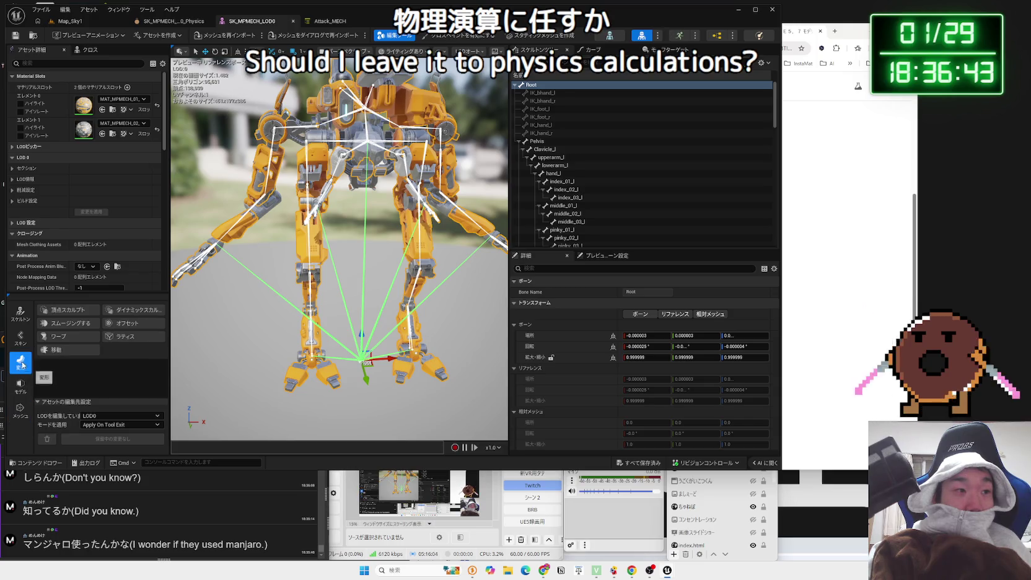
click(21, 340)
click(21, 316)
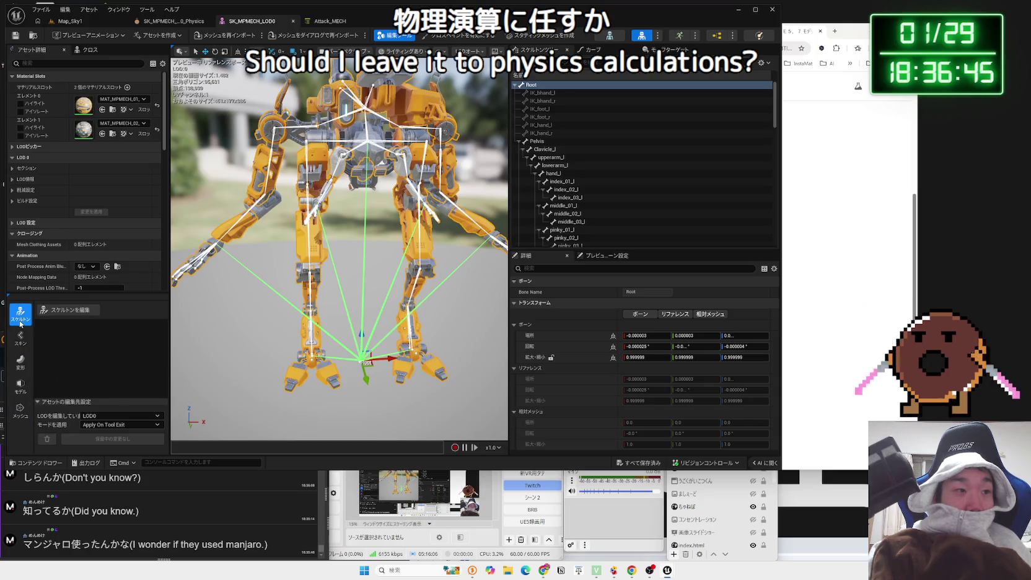
click(21, 336)
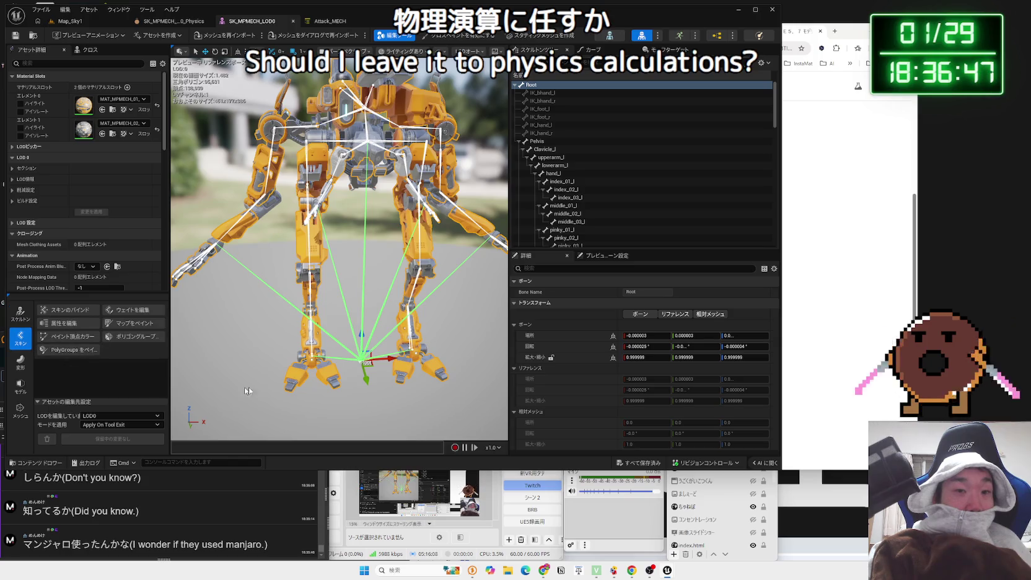
click(294, 22)
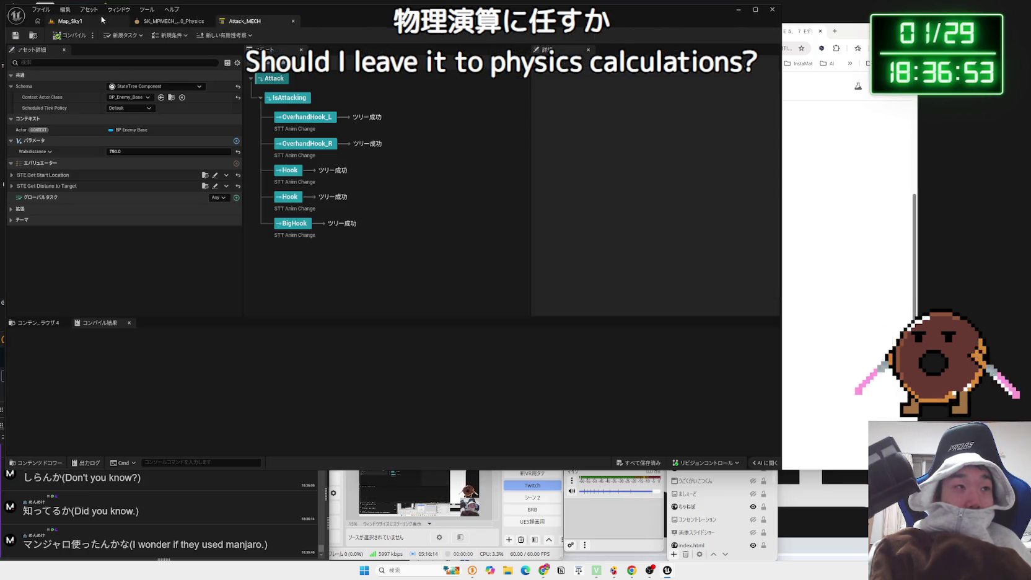
Delete the SK_MPMECH_LOD1 asset from the Map_Sky1 content browser
click(102, 20)
right_click(245, 124)
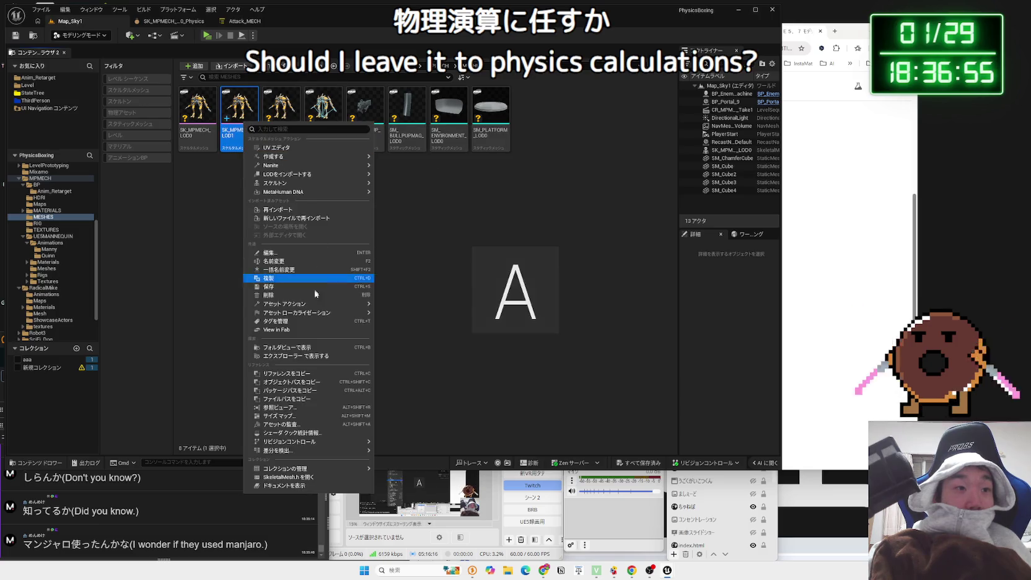
click(293, 295)
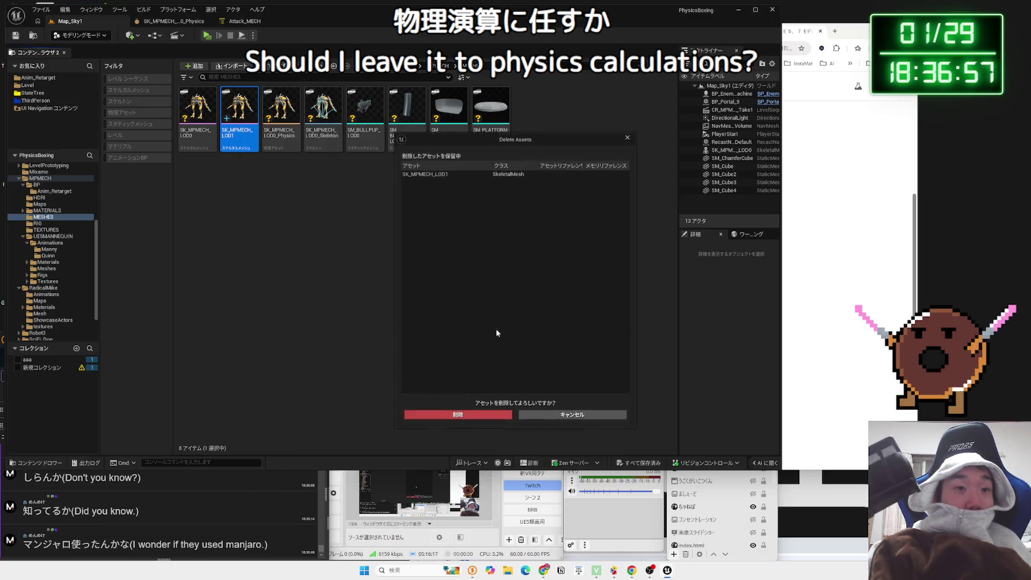
click(473, 415)
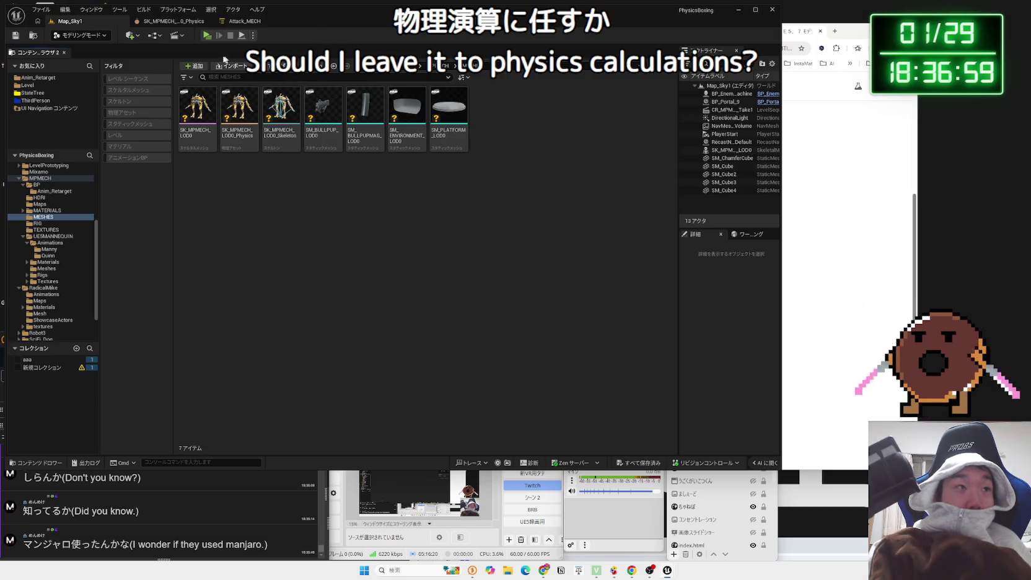
Switch to selection mode and reopen Viewport 1 to show the mech scene
click(90, 36)
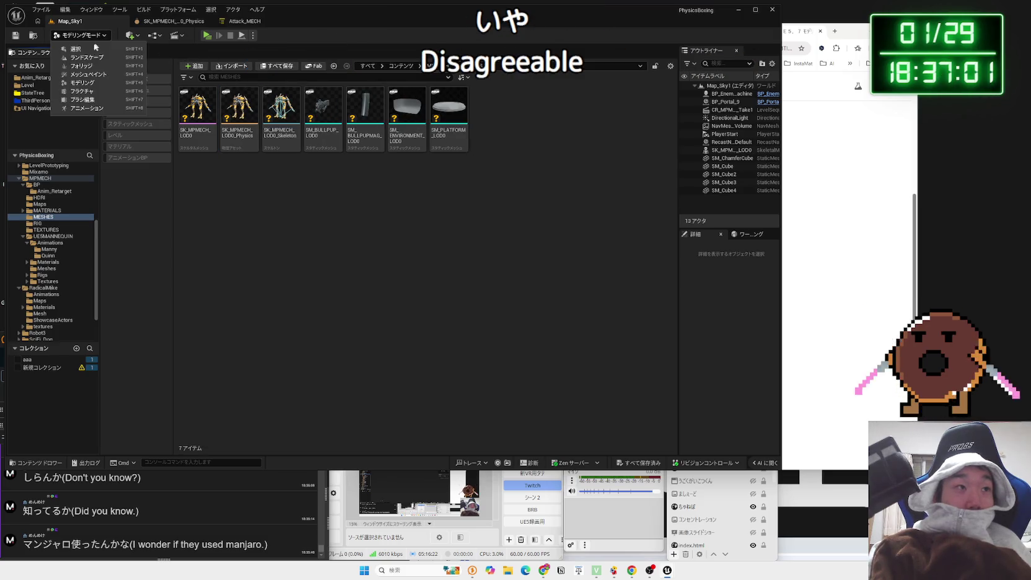
click(89, 50)
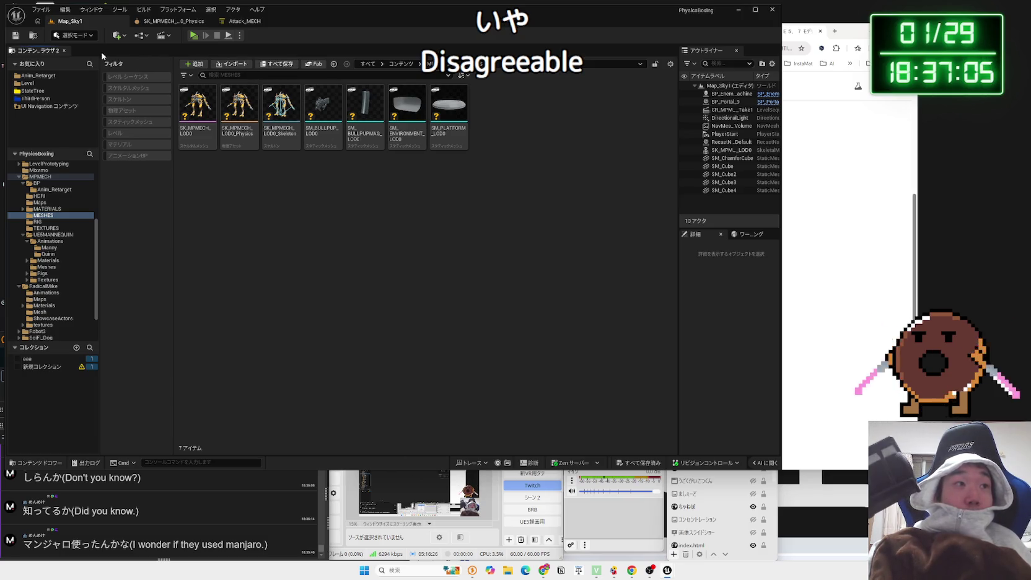
click(91, 9)
mouse_move(186, 99)
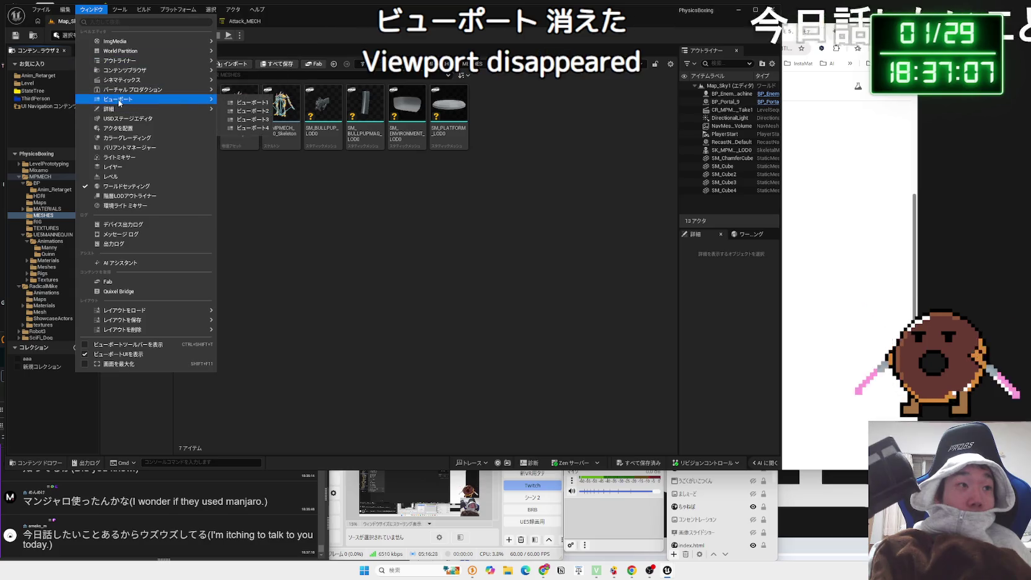
click(231, 105)
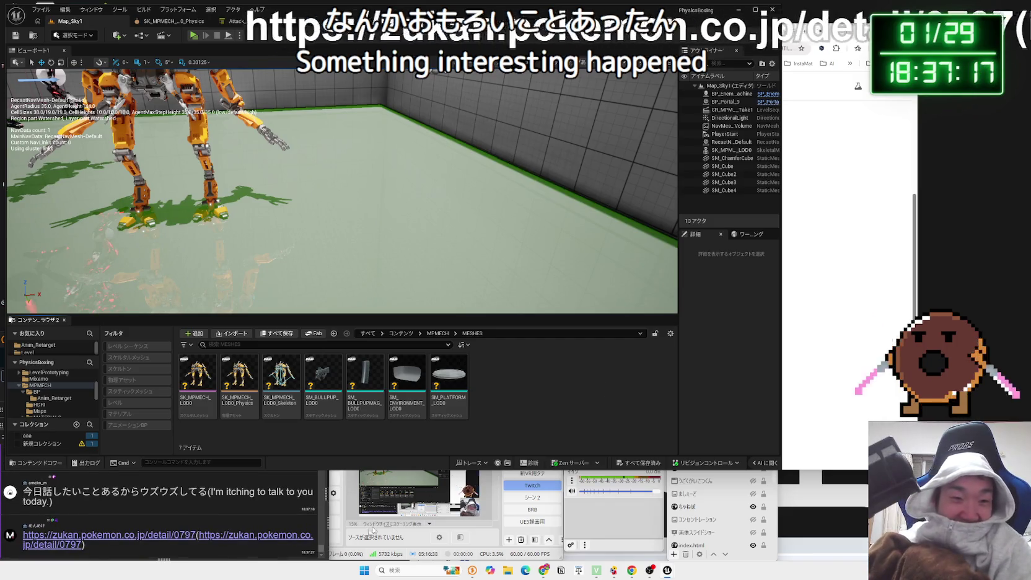
Open the shared No.0797 Pokédex link and review its height, weight and descriptions
click(221, 549)
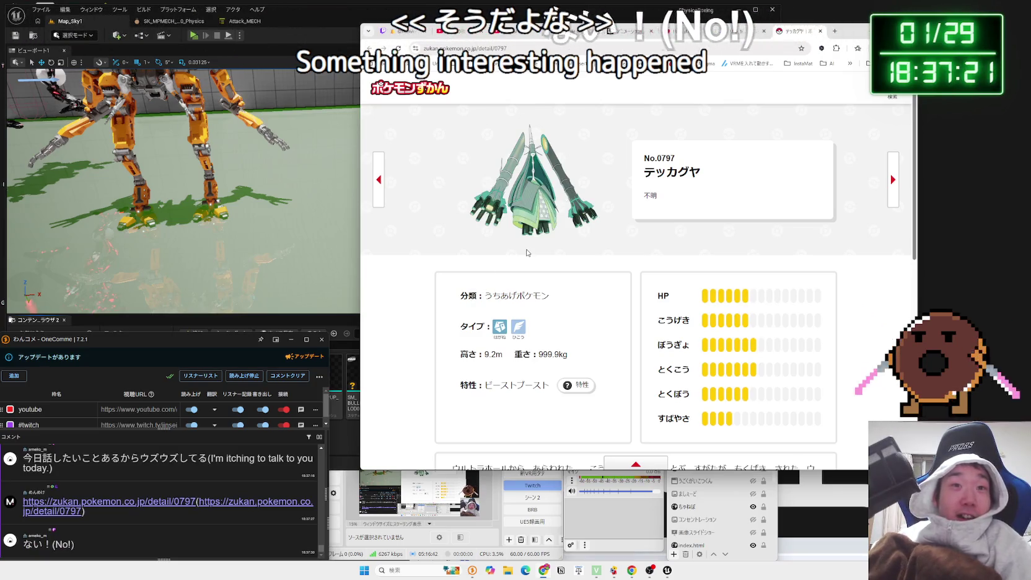
scroll(532, 217, down, 1)
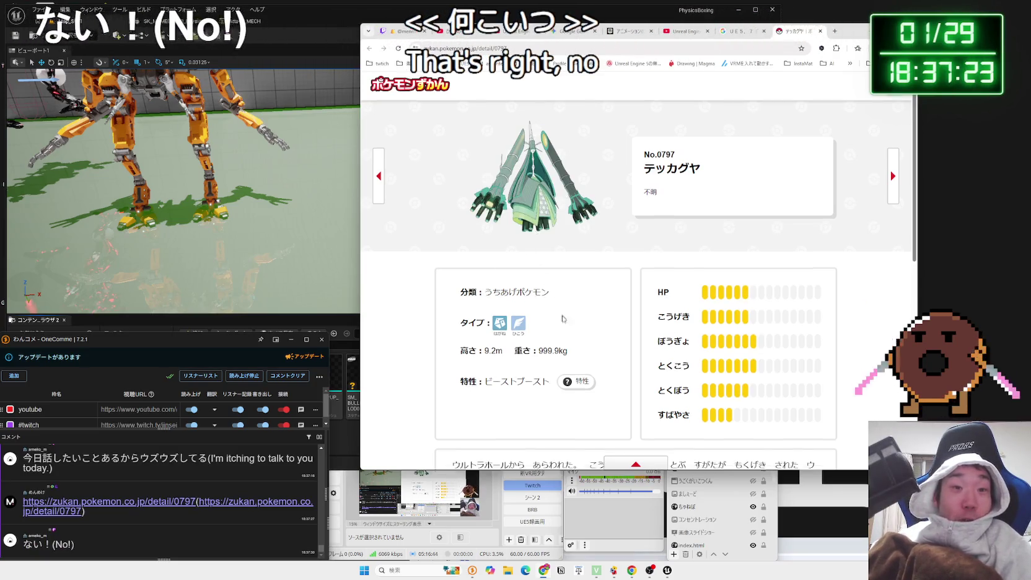
drag(568, 314, 444, 312)
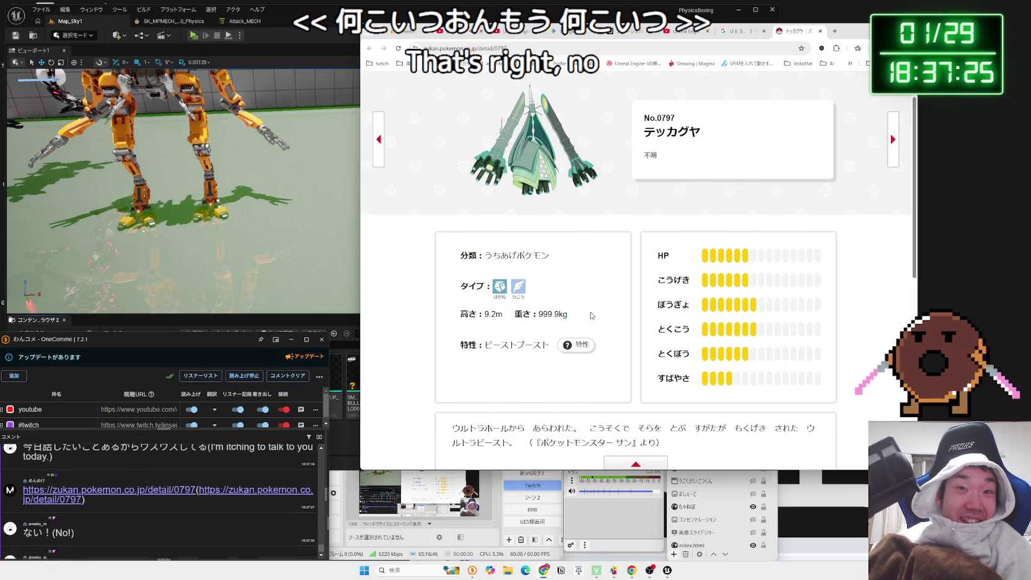
click(544, 311)
click(606, 314)
scroll(606, 314, down, 3)
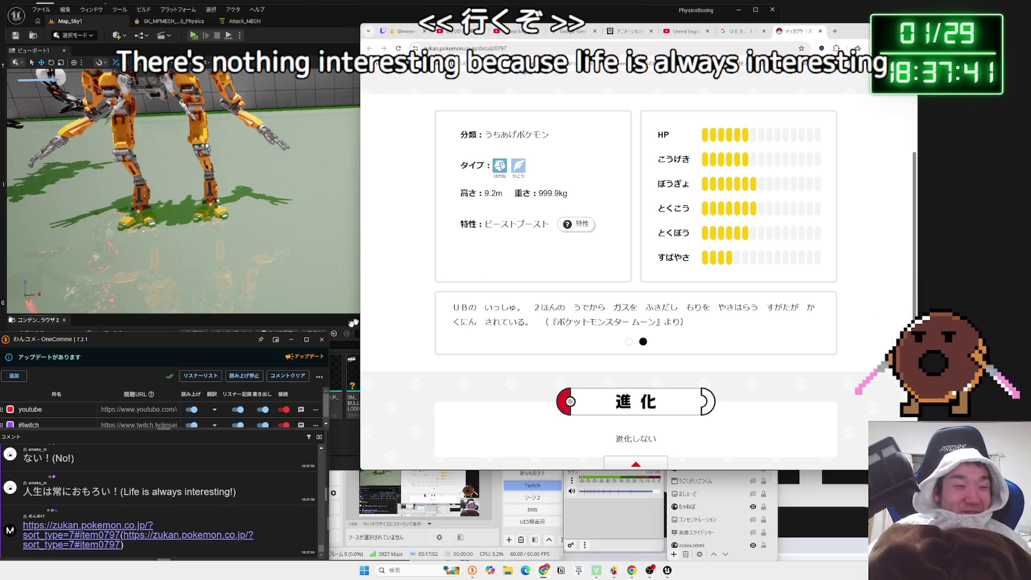
In the heaviest-first list, view セキタンザン, ジュラルドン and Gigantamax リザードン, フシギバナ, ピカチュウ
click(117, 527)
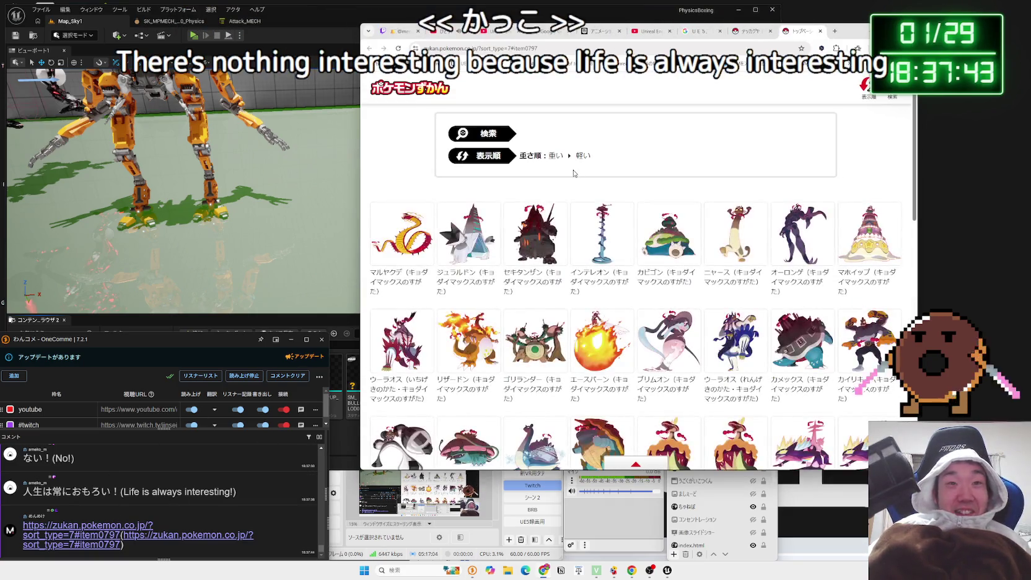
click(536, 235)
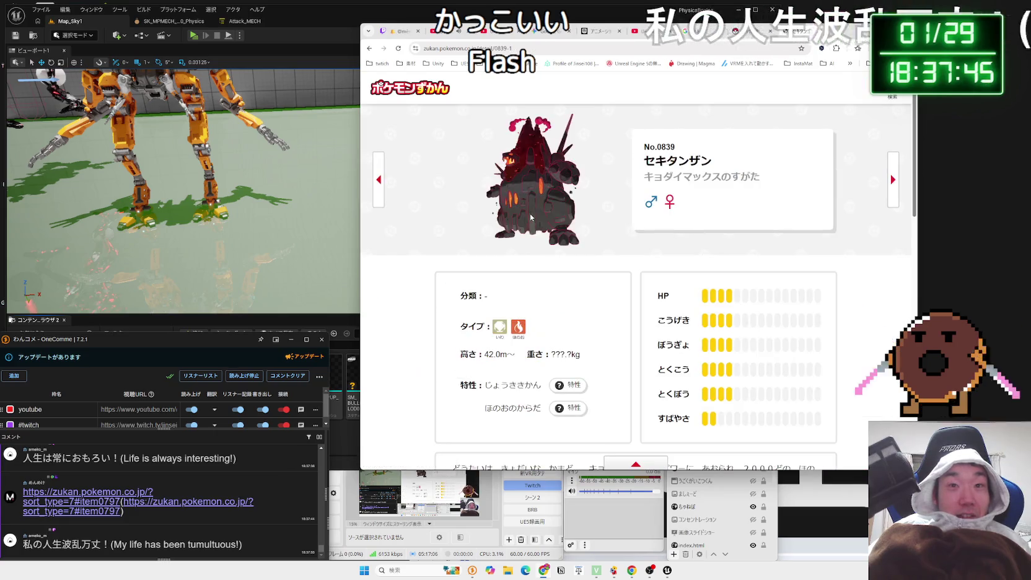
key(alt+Left)
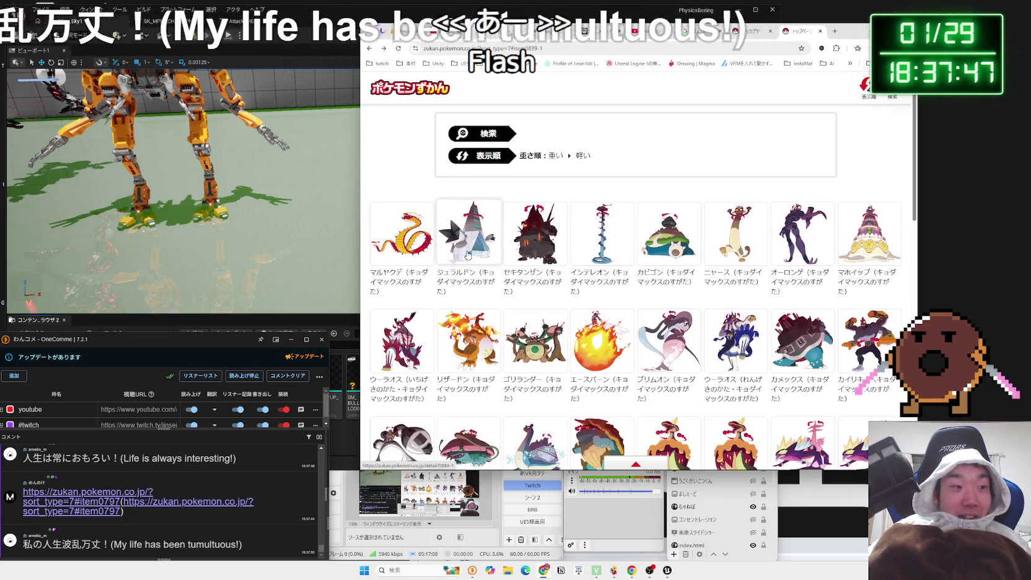
click(467, 254)
key(alt+Left)
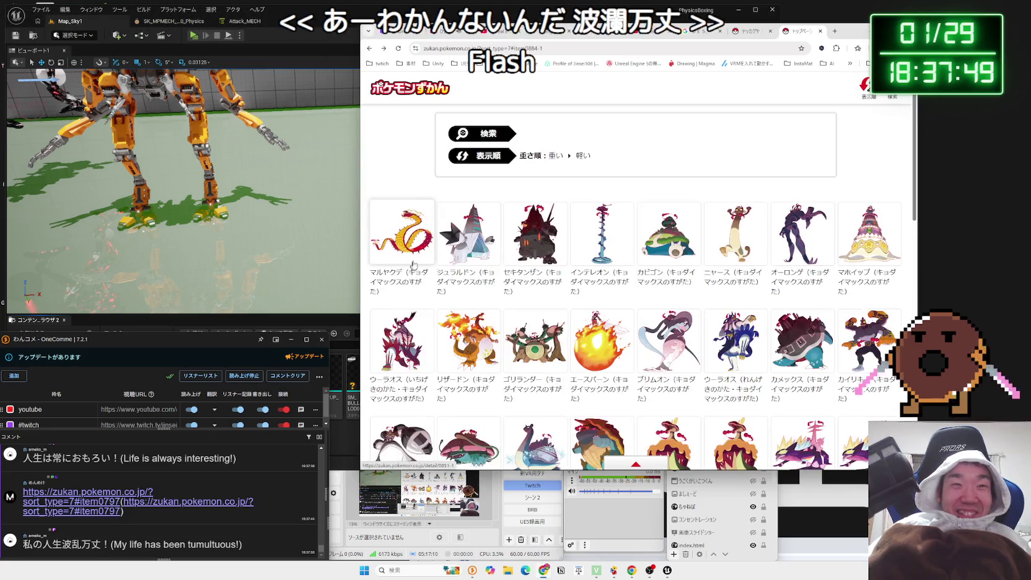
click(485, 320)
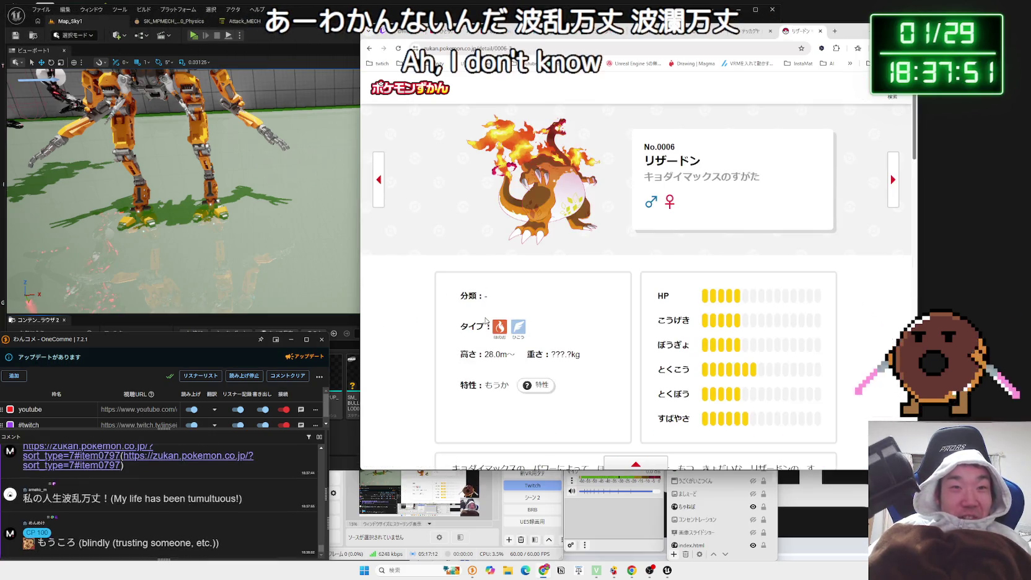
key(alt+Left)
click(475, 301)
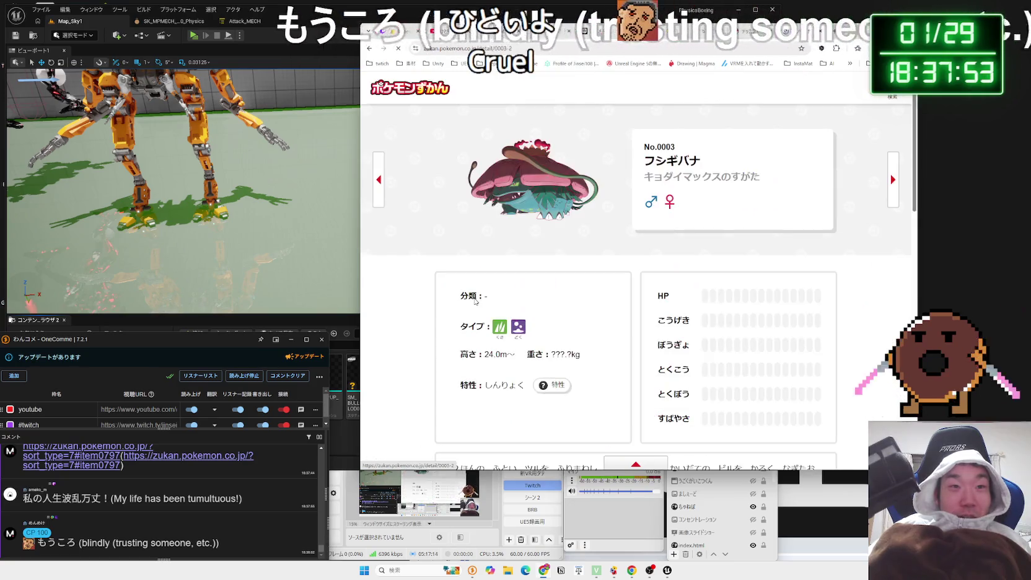
key(alt+Left)
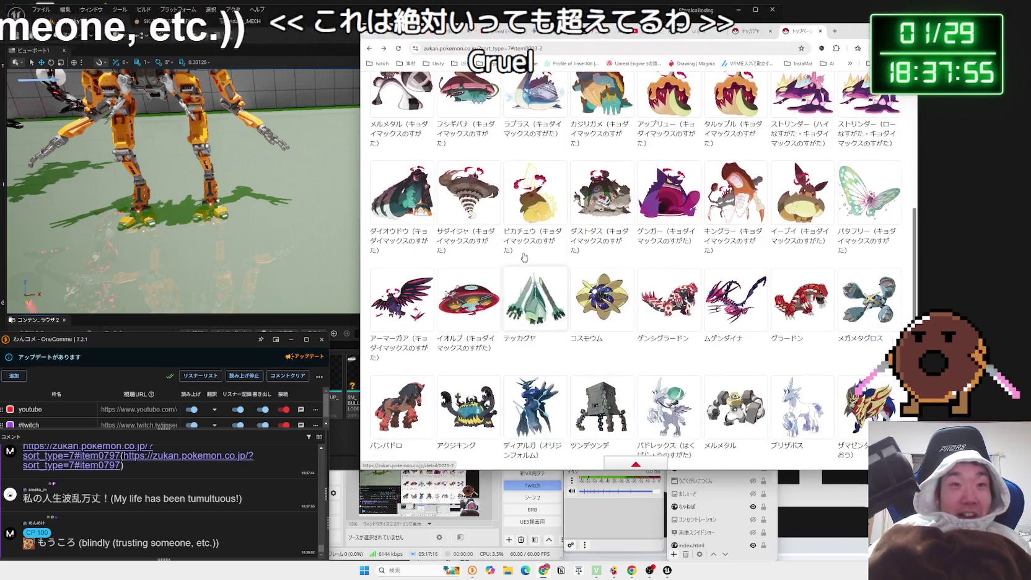
click(522, 232)
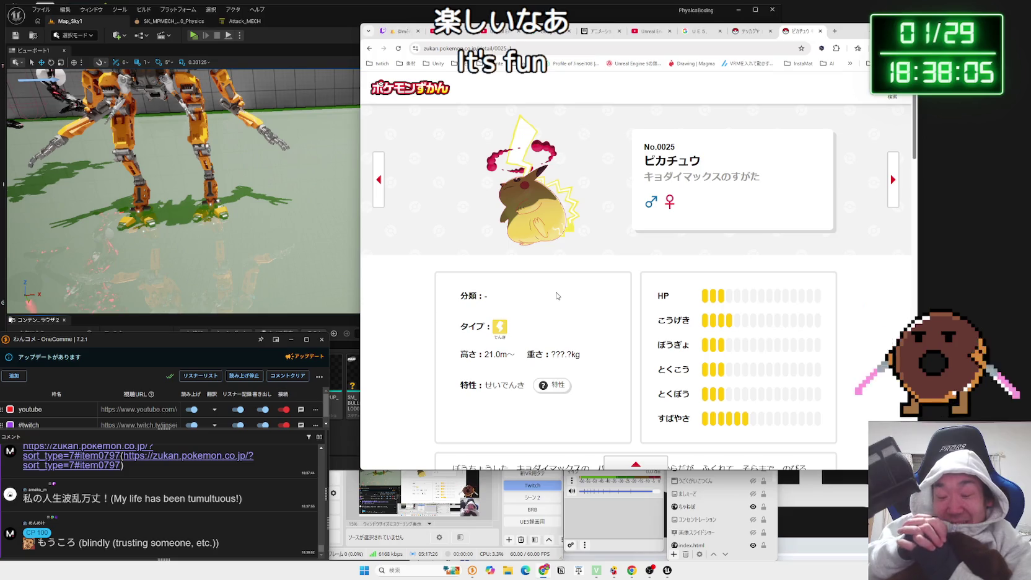
key(alt+Left)
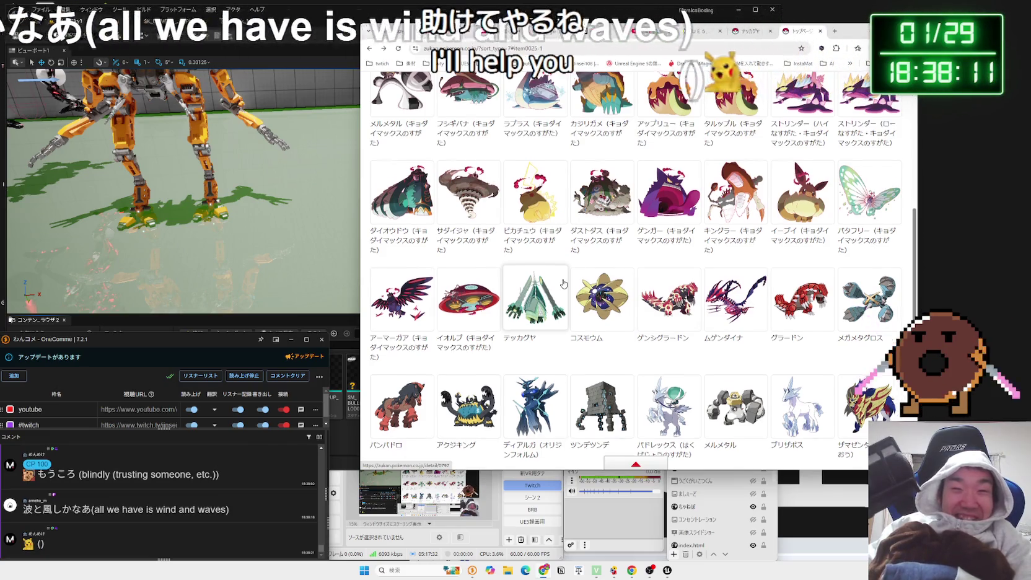
Check ムゲンダイナ, ゲンシグラードン (999.7kg) and コスモウム, finishing on コスモウム's page
scroll(563, 284, down, 2)
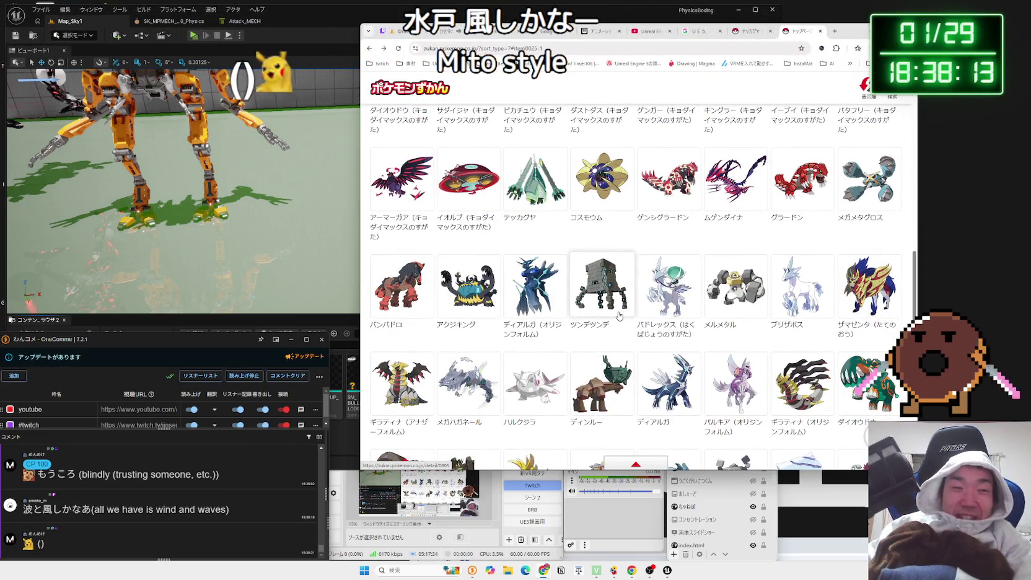
scroll(618, 316, down, 2)
scroll(618, 316, up, 4)
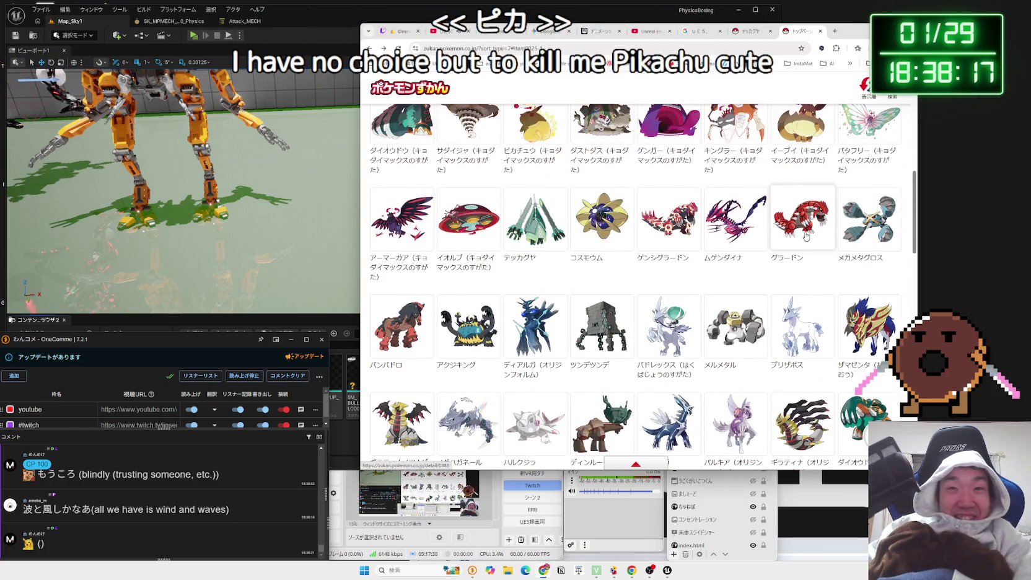
click(727, 229)
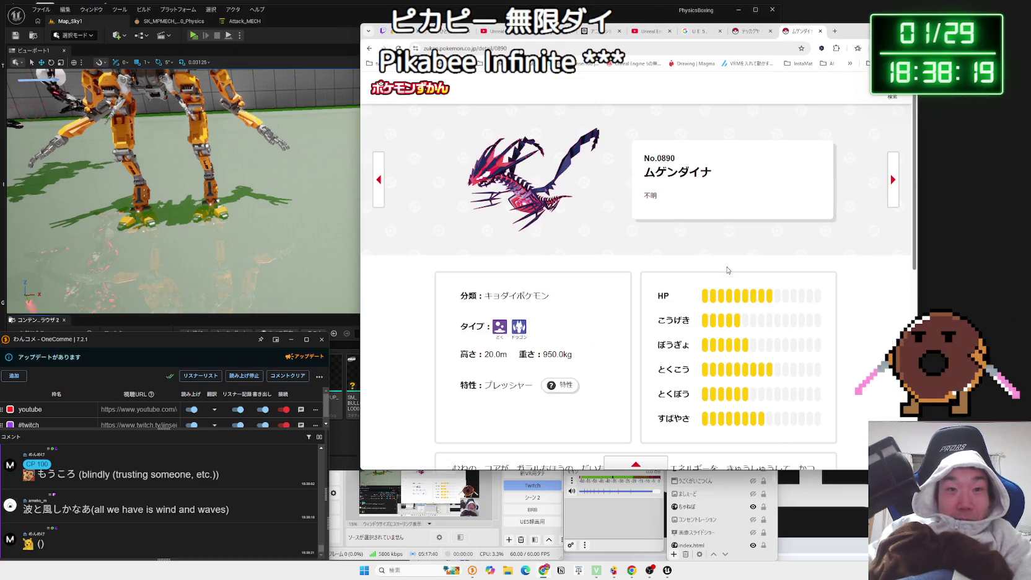
key(alt+Left)
click(684, 234)
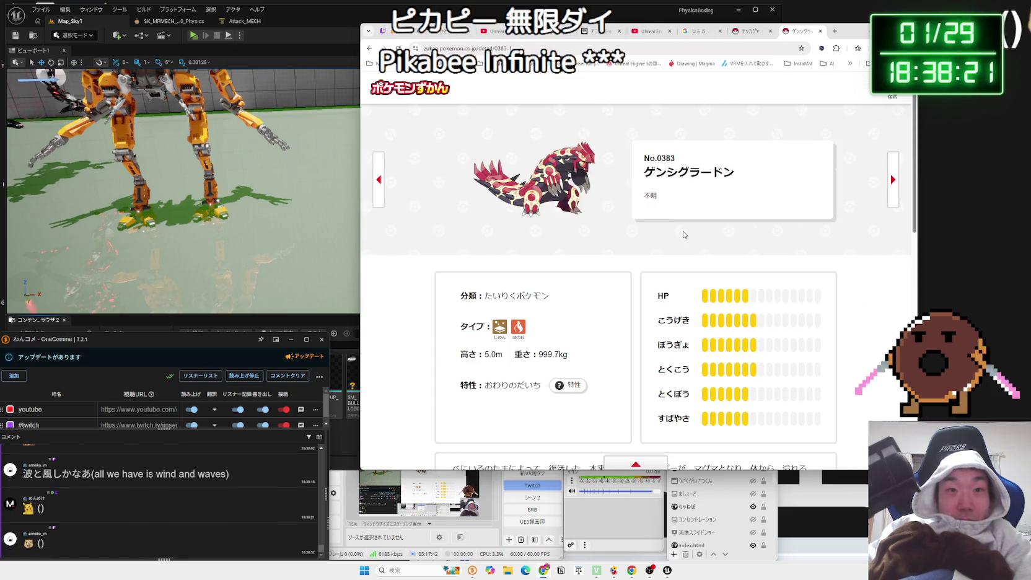
drag(538, 354, 578, 358)
key(alt+Left)
click(602, 214)
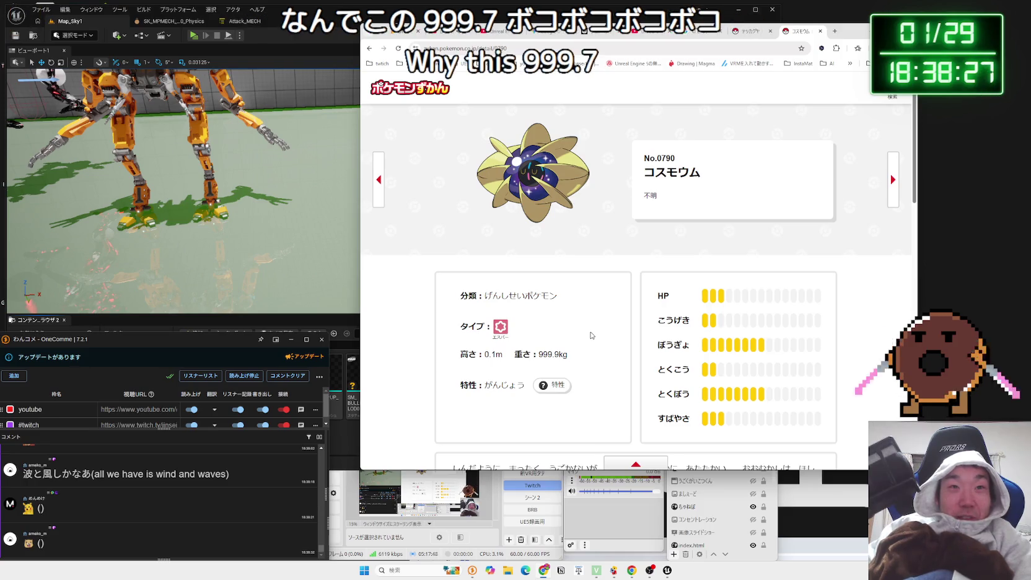
key(alt+Left)
click(591, 229)
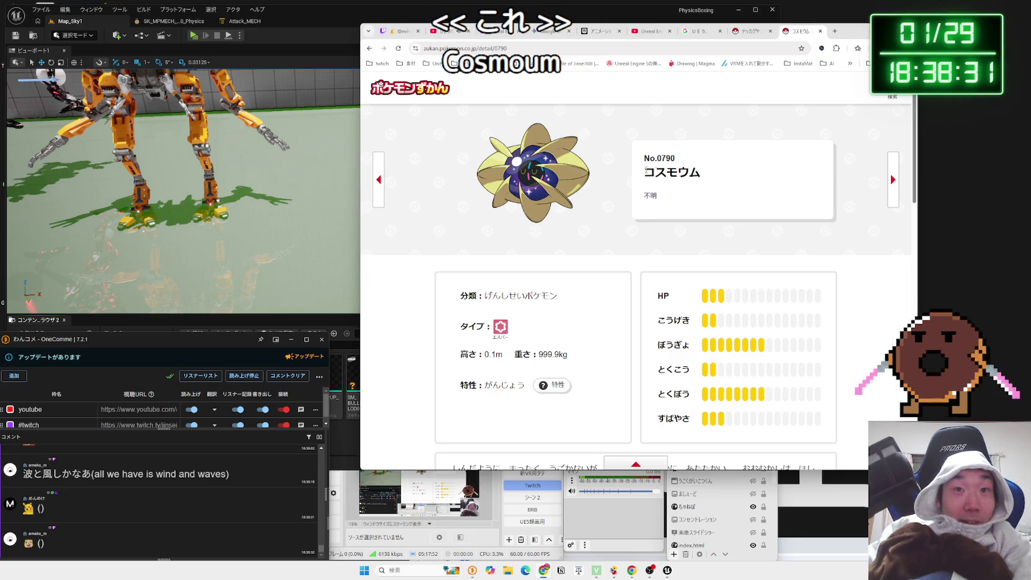
right_click(684, 175)
Search the web for コスモウム and skim its Pokédex result page
click(717, 203)
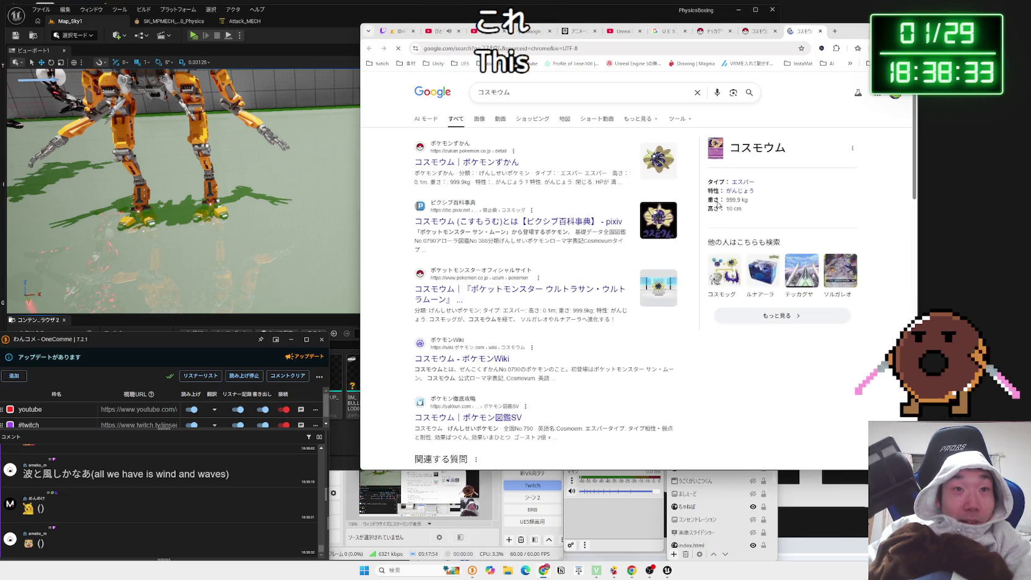
click(516, 163)
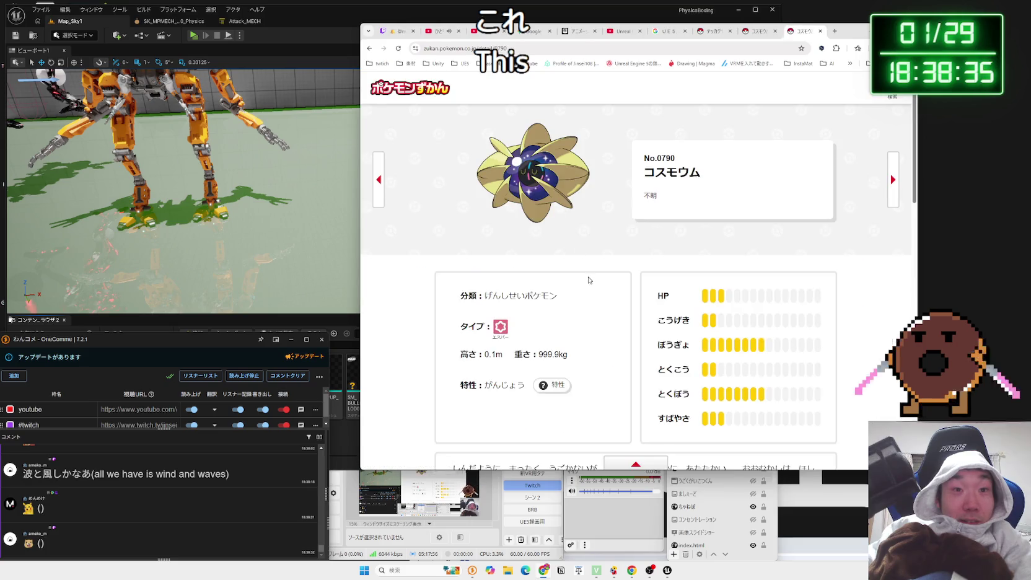
scroll(588, 280, down, 4)
scroll(589, 283, down, 4)
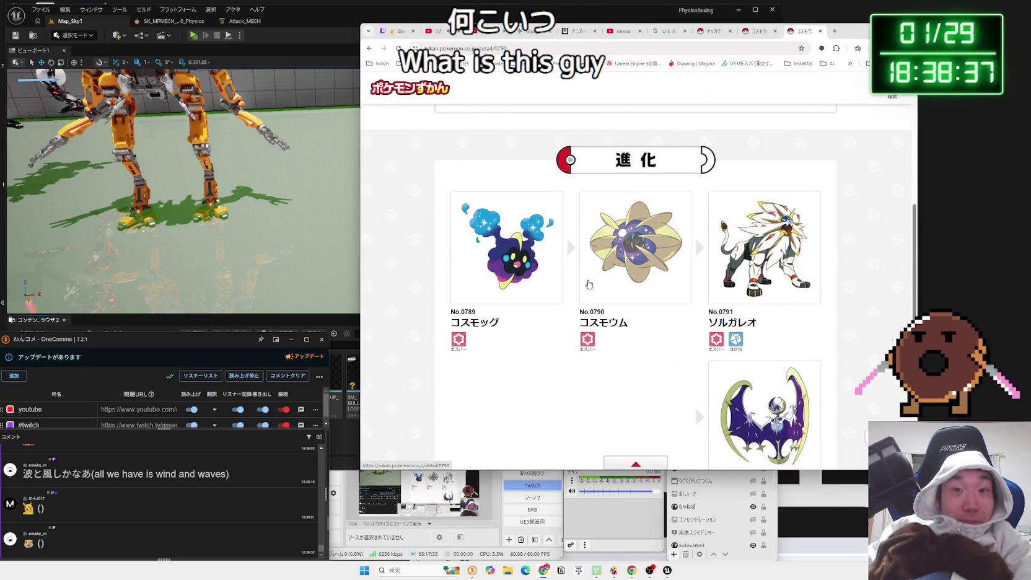
scroll(588, 283, up, 4)
key(alt+Left)
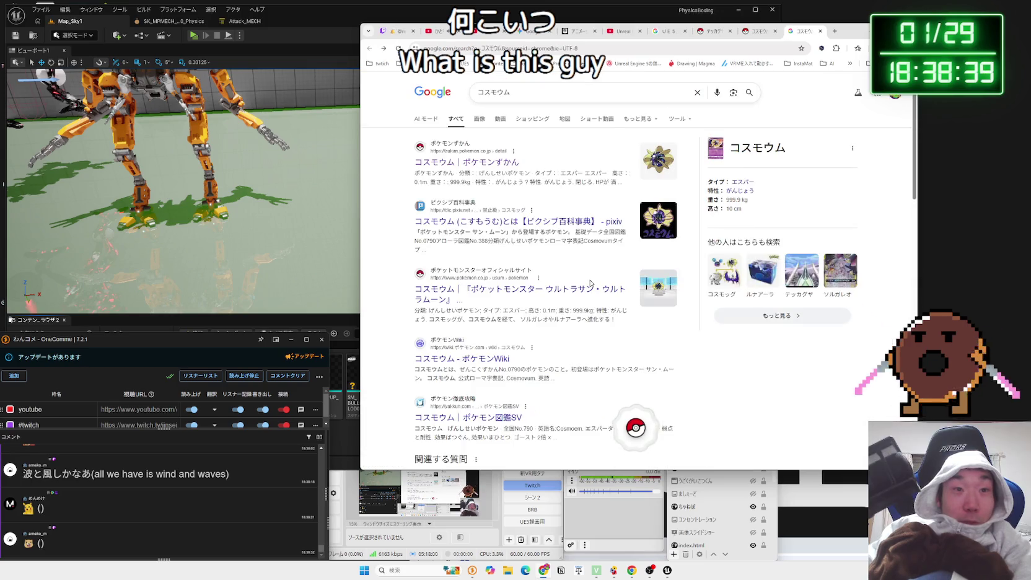
Preview two コスモウム images, then close the search tab and bring OBS forward
scroll(562, 291, down, 5)
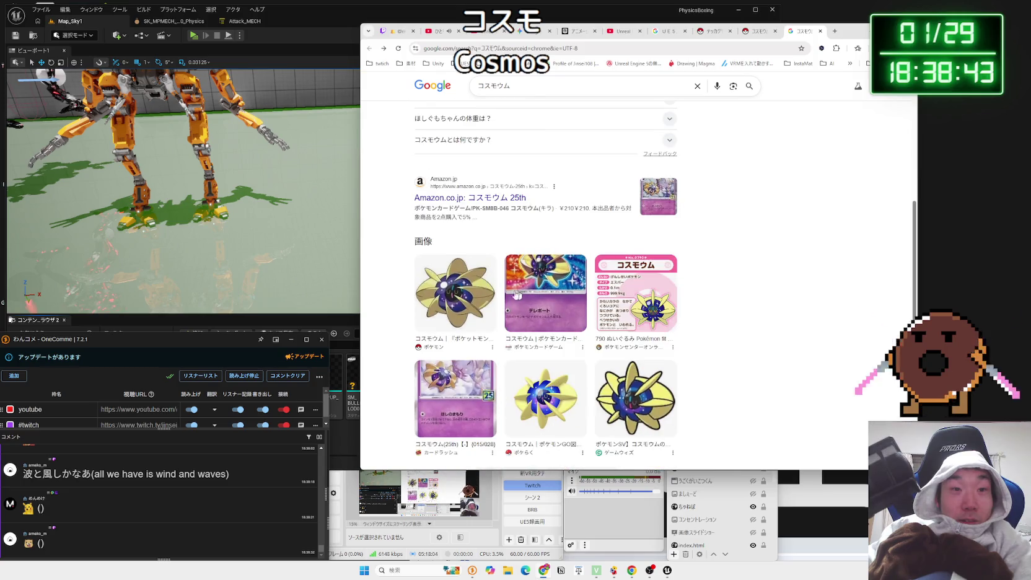
click(457, 382)
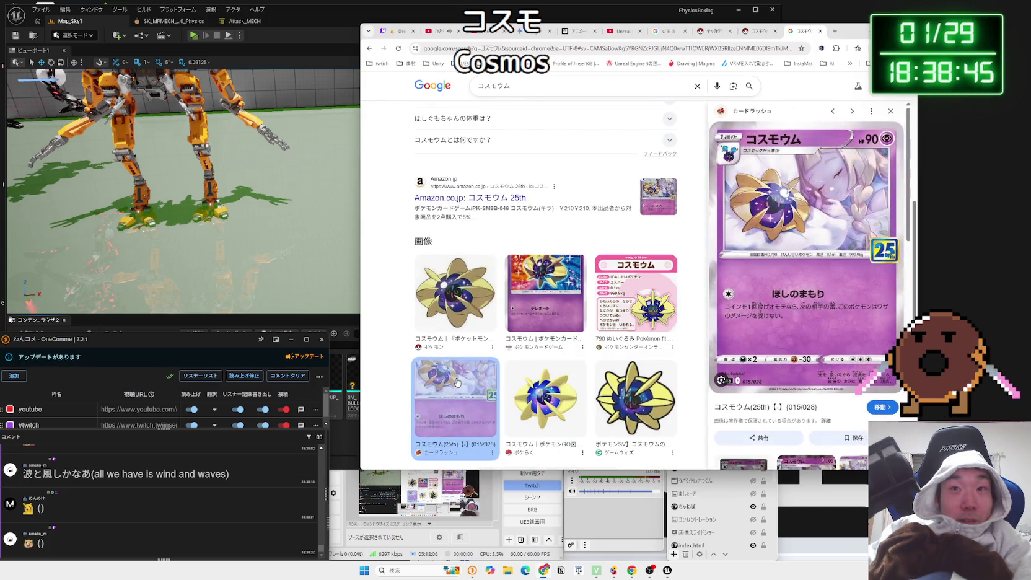
click(890, 115)
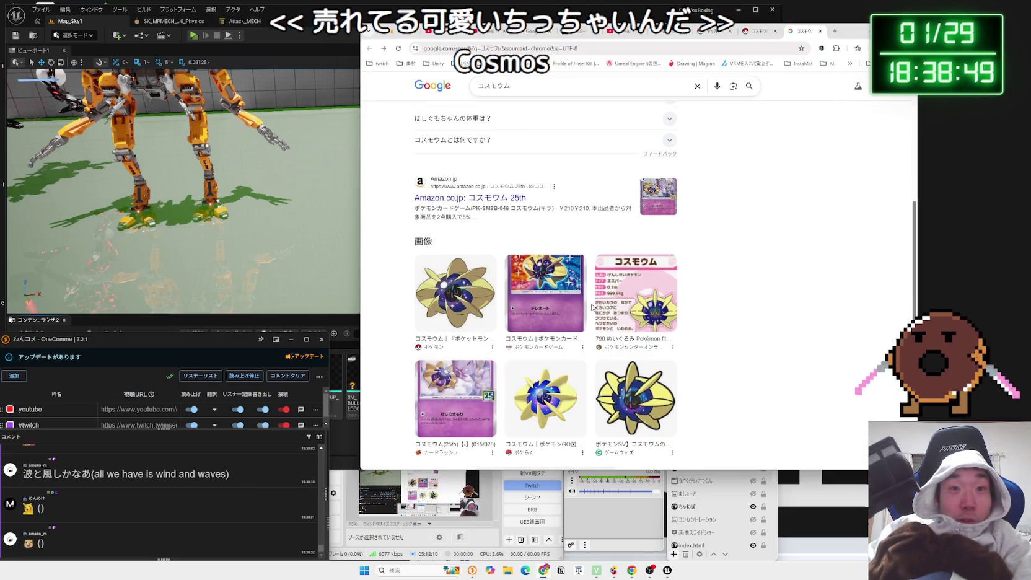
click(604, 303)
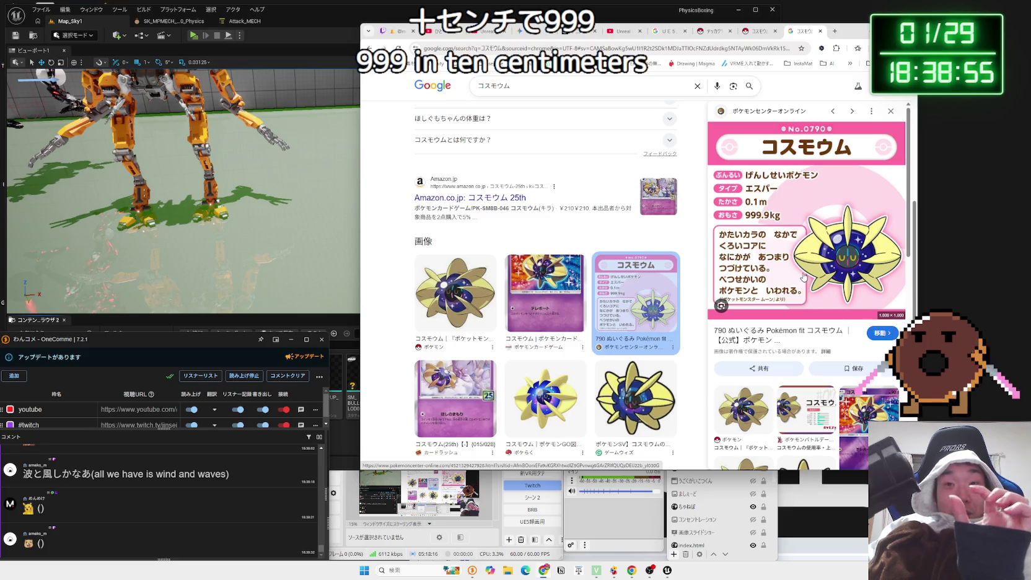
key(Escape)
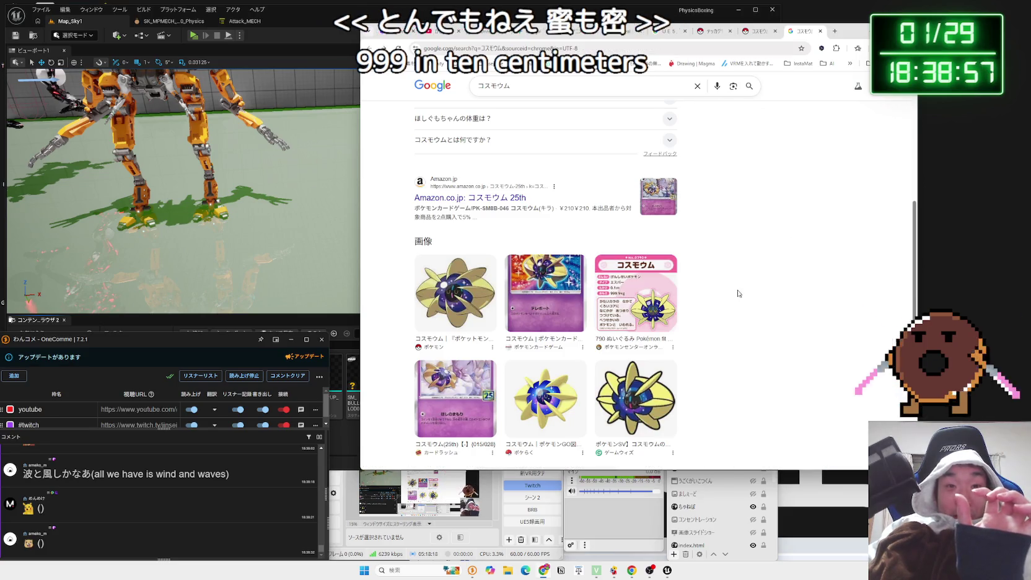
scroll(732, 296, down, 5)
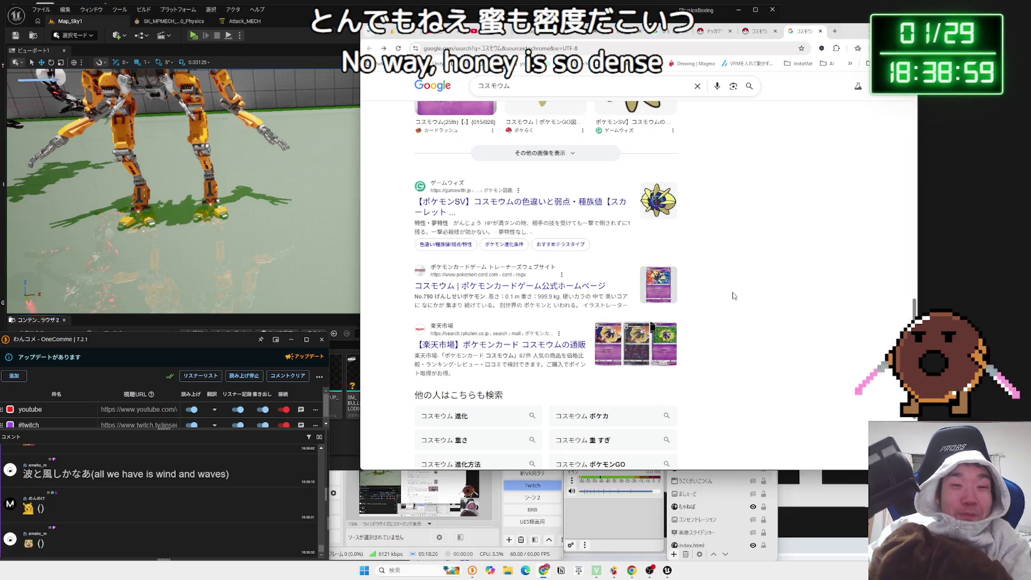
click(821, 31)
click(632, 540)
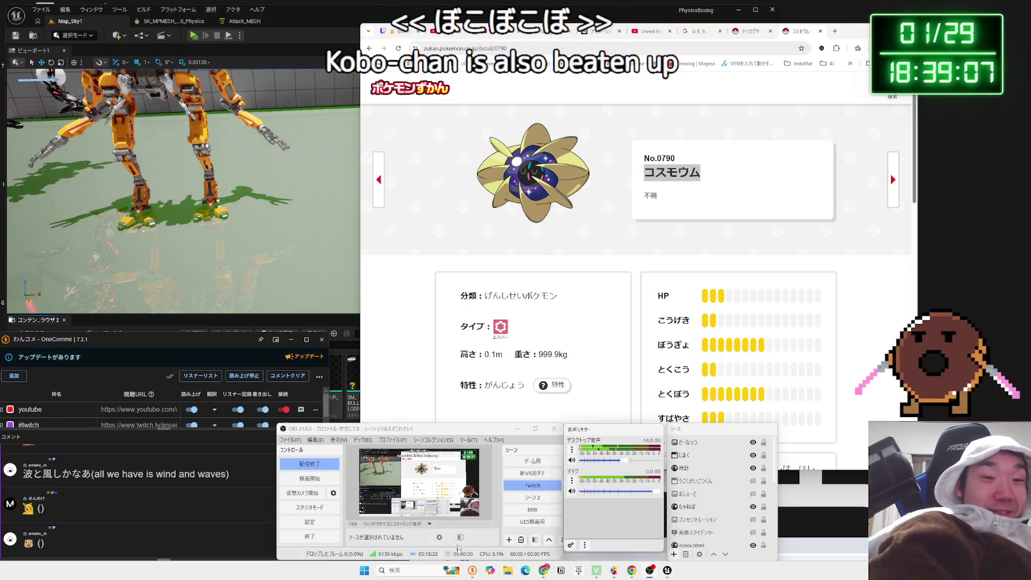
Open File Explorer and navigate to the Aseprite > DonutsGame folder
click(507, 570)
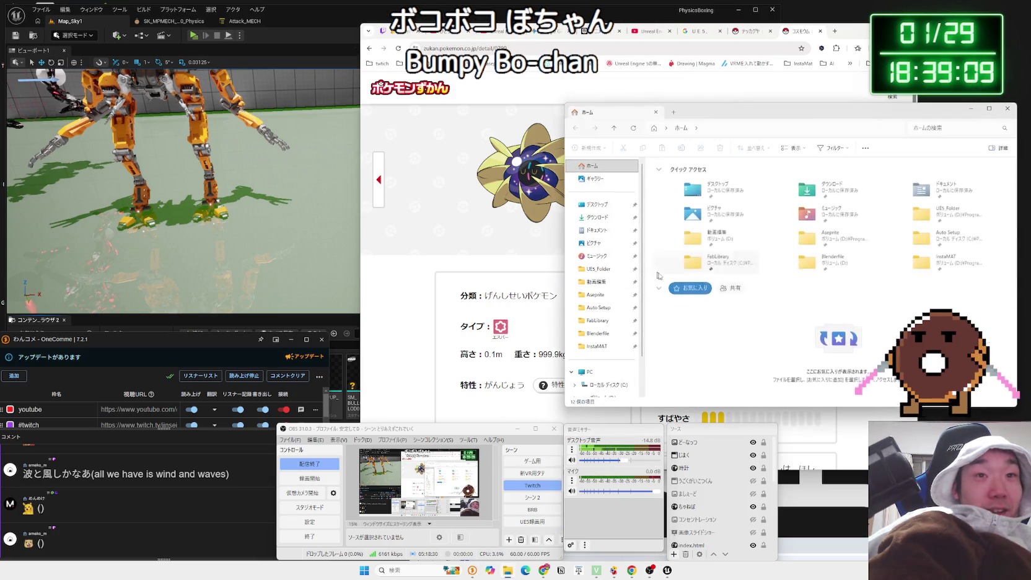
click(599, 307)
click(603, 300)
drag(743, 112, 552, 117)
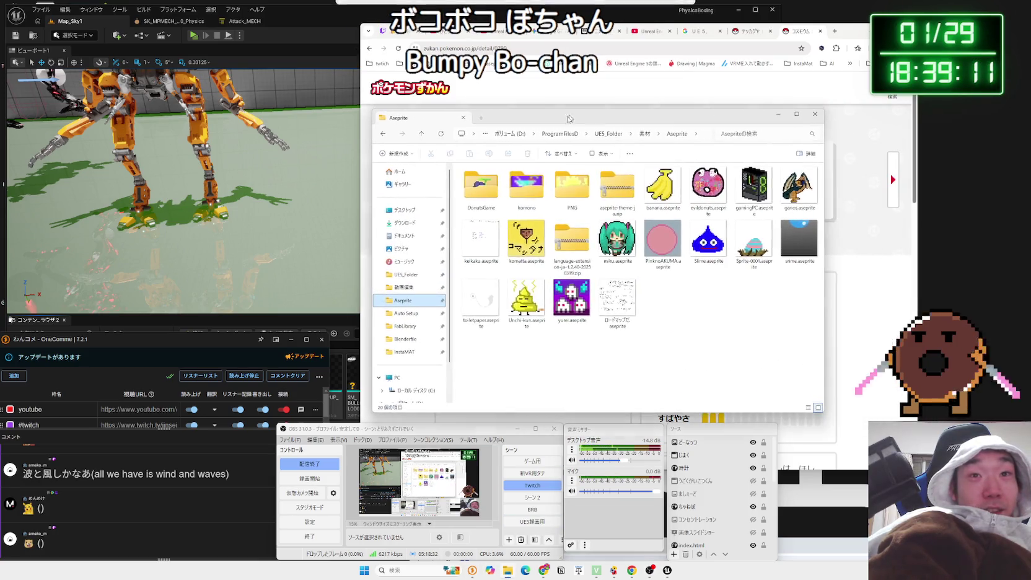
double_click(528, 186)
key(alt+Left)
double_click(481, 189)
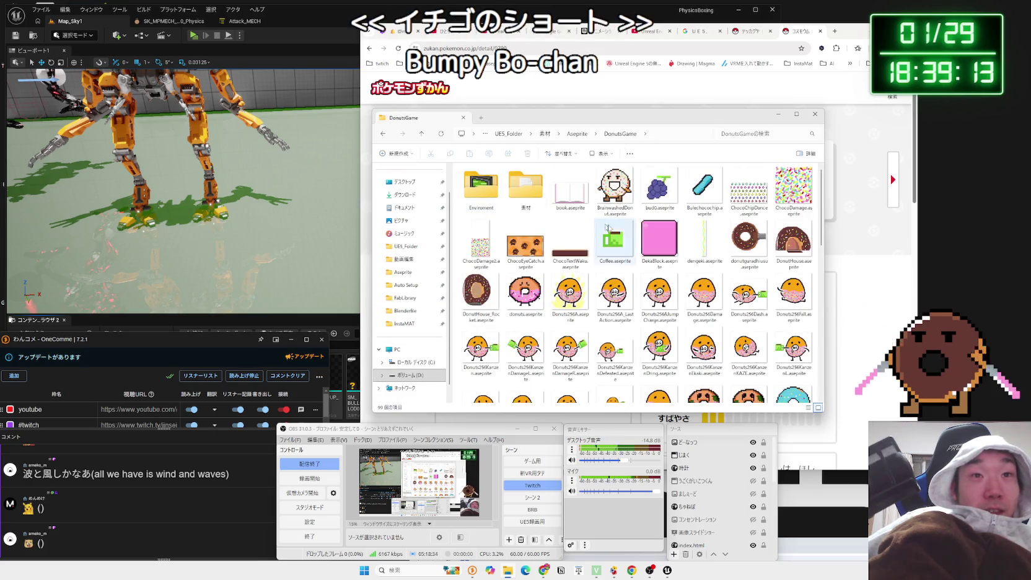
Open EnemyPlaneDaipan.aseprite from the DonutsGame files in Aseprite
scroll(698, 273, down, 10)
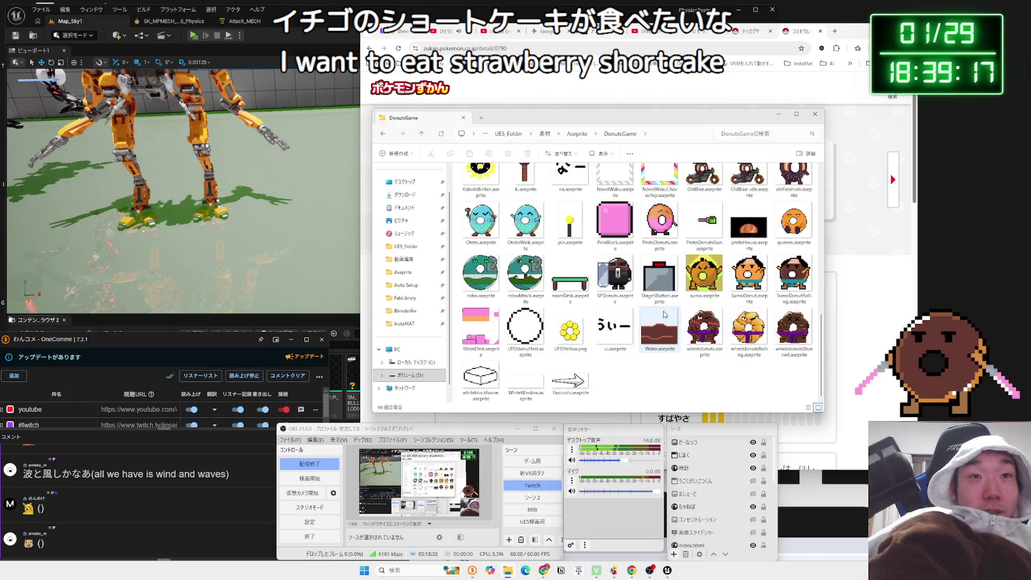
scroll(650, 316, up, 5)
click(492, 352)
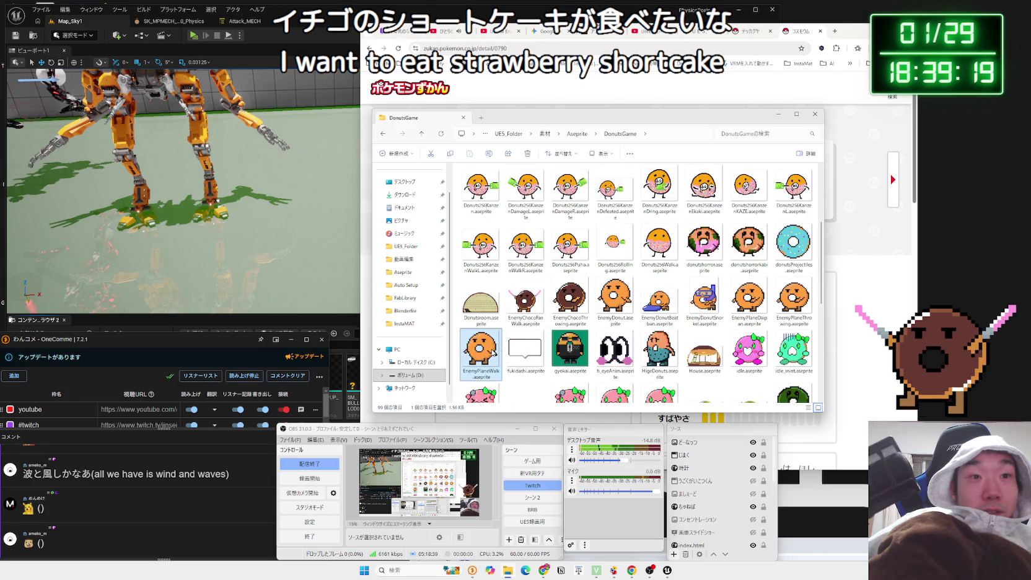
click(755, 312)
double_click(757, 307)
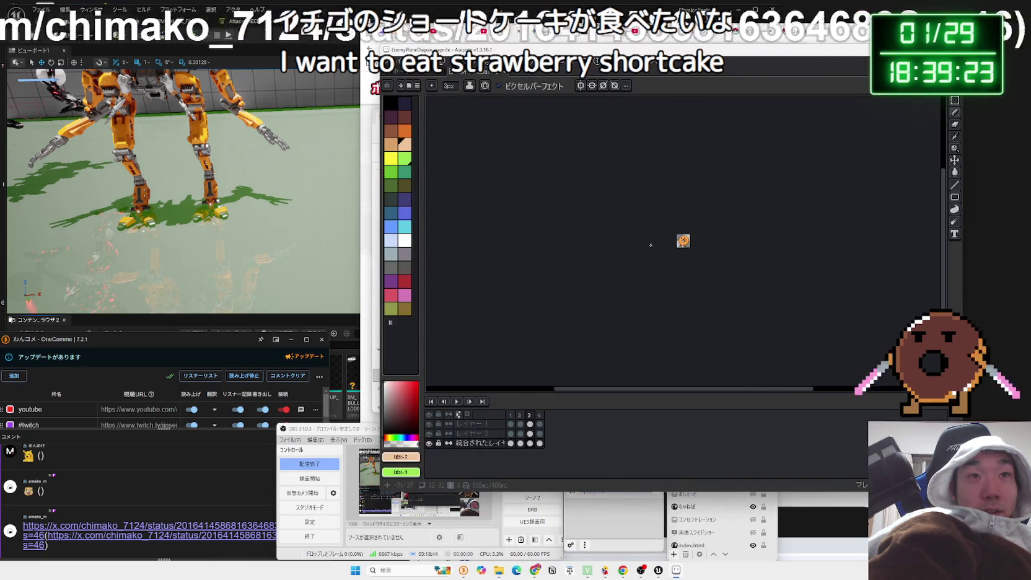
In Aseprite's Export File dialog, name the output daipan.gif and set Resize to 400%
click(476, 63)
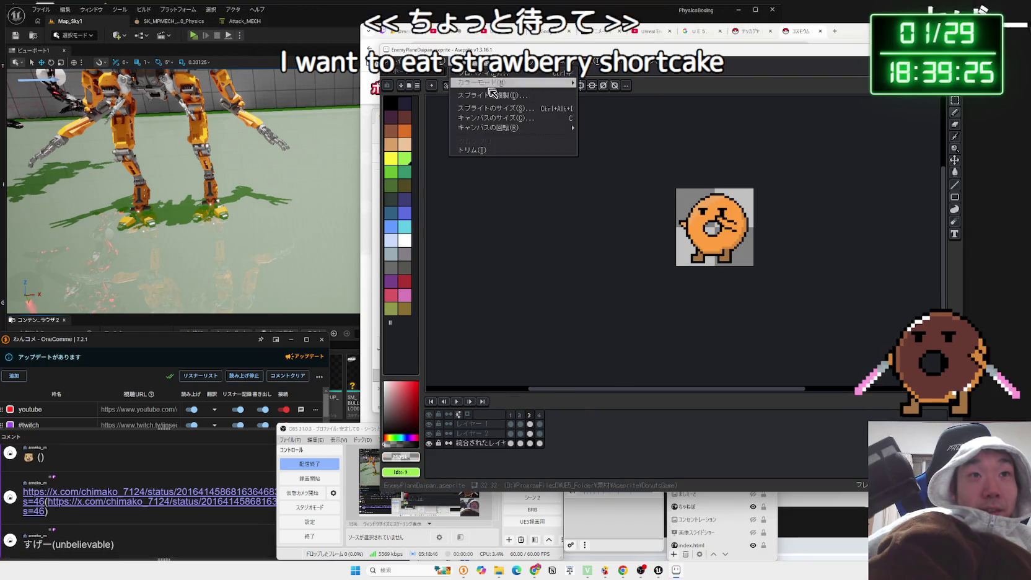
click(392, 63)
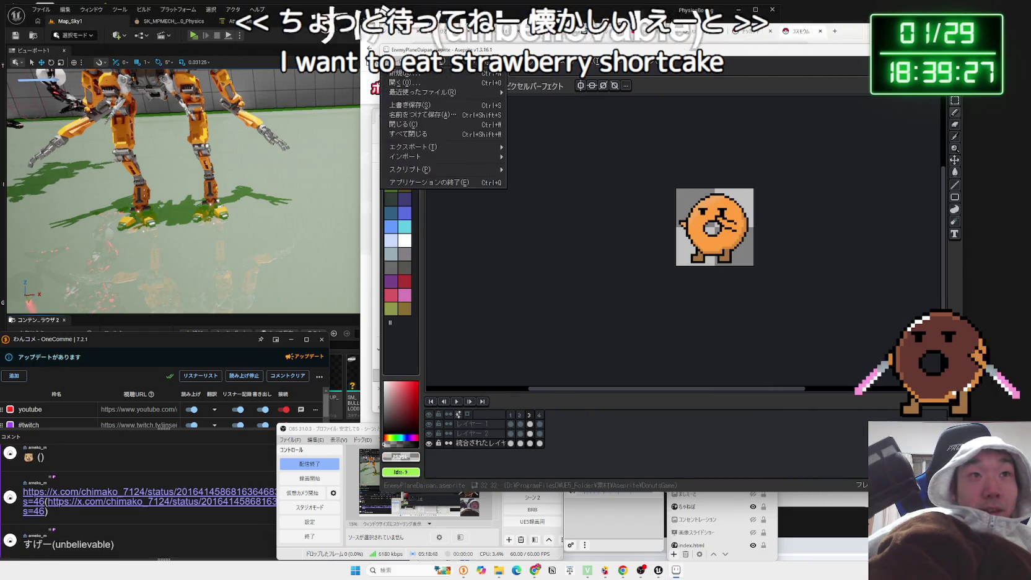
mouse_move(499, 148)
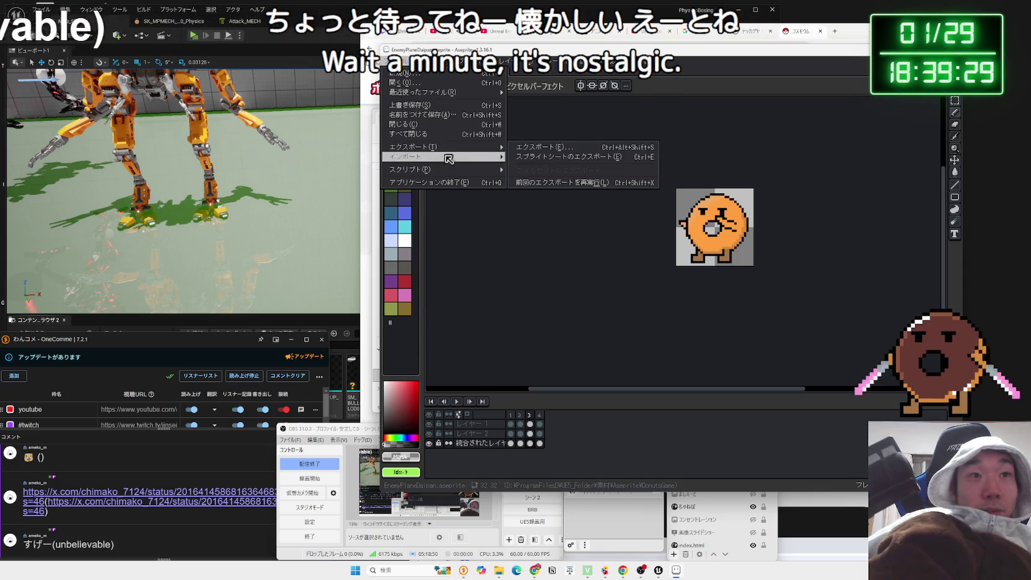
click(545, 151)
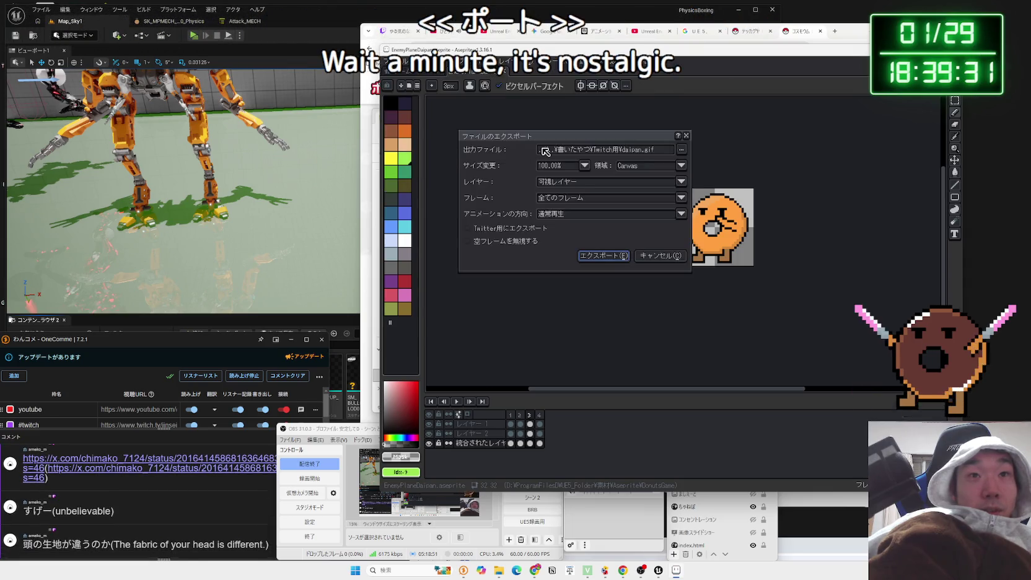
click(640, 150)
key(BackSpace)
key(BackSpace)
key(BackSpace)
key(BackSpace)
key(BackSpace)
key(BackSpace)
text(daip)
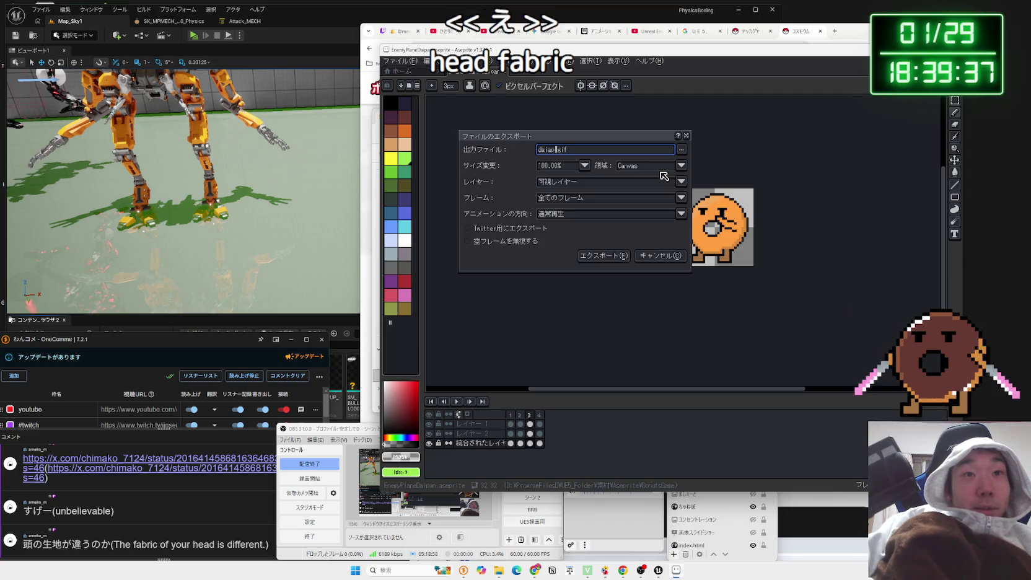
text(an)
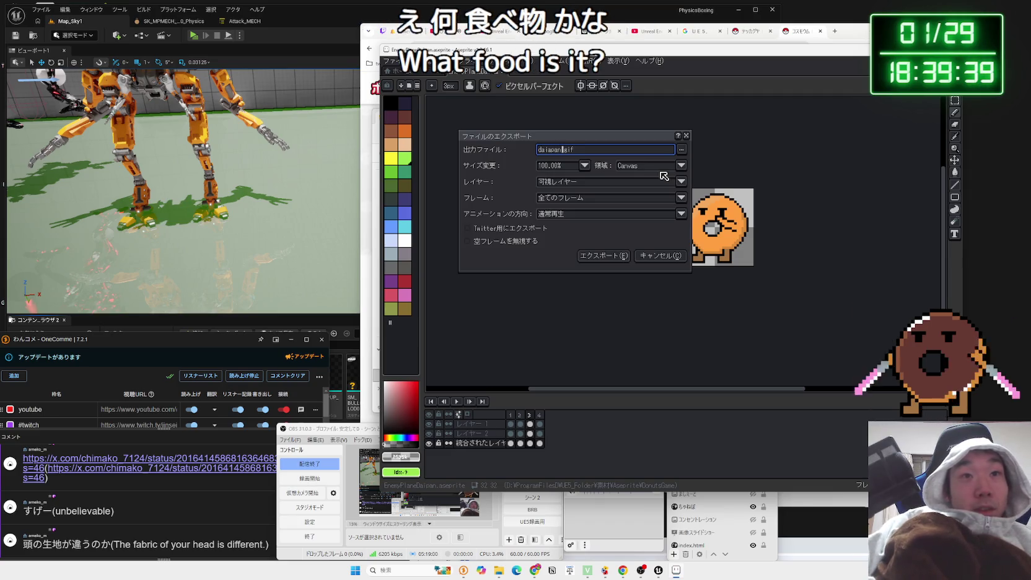
click(584, 165)
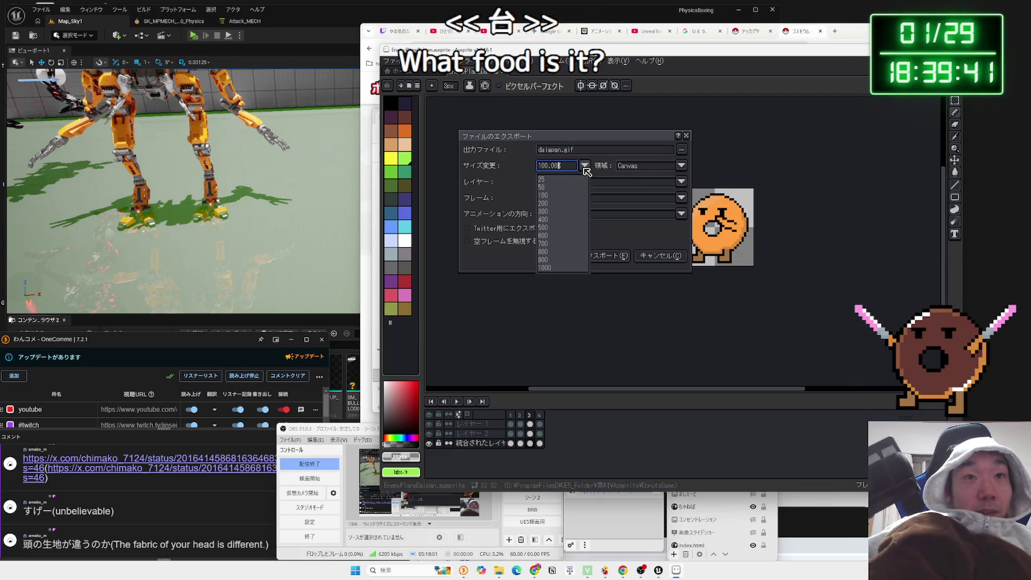
click(551, 222)
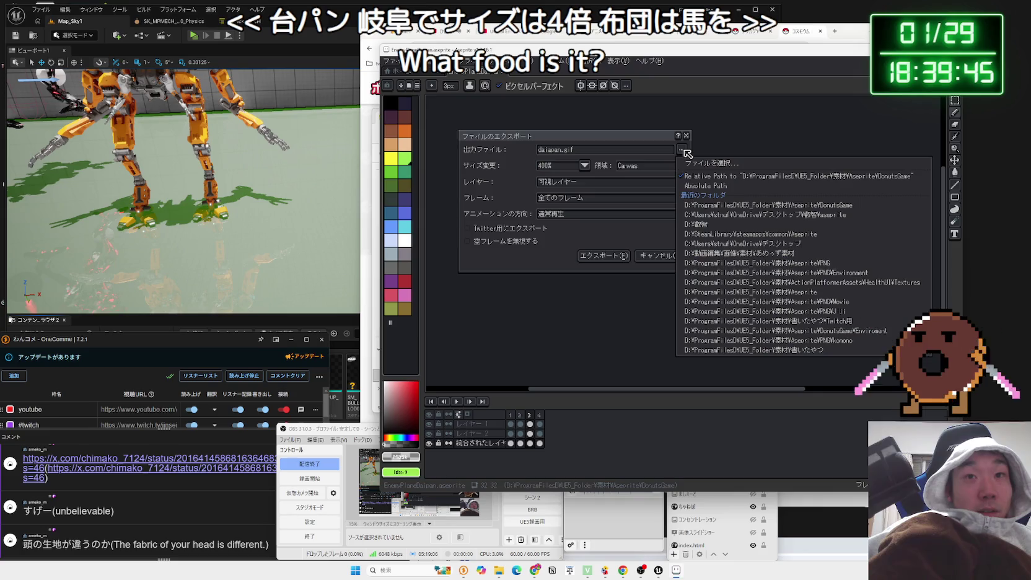
drag(643, 135, 659, 137)
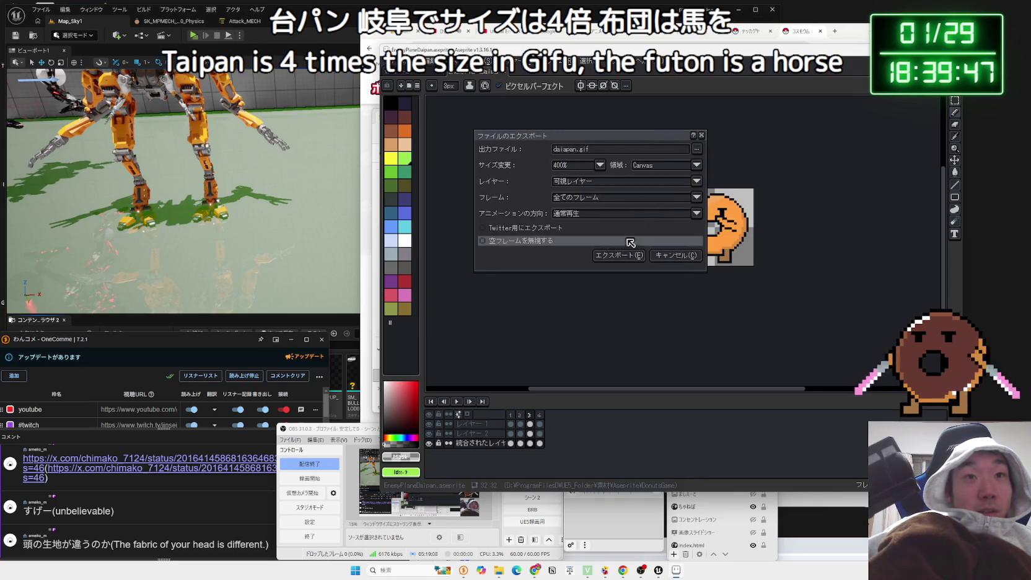
Export daipan.gif, accepting the unsupported layers warning and the GIF options
click(629, 257)
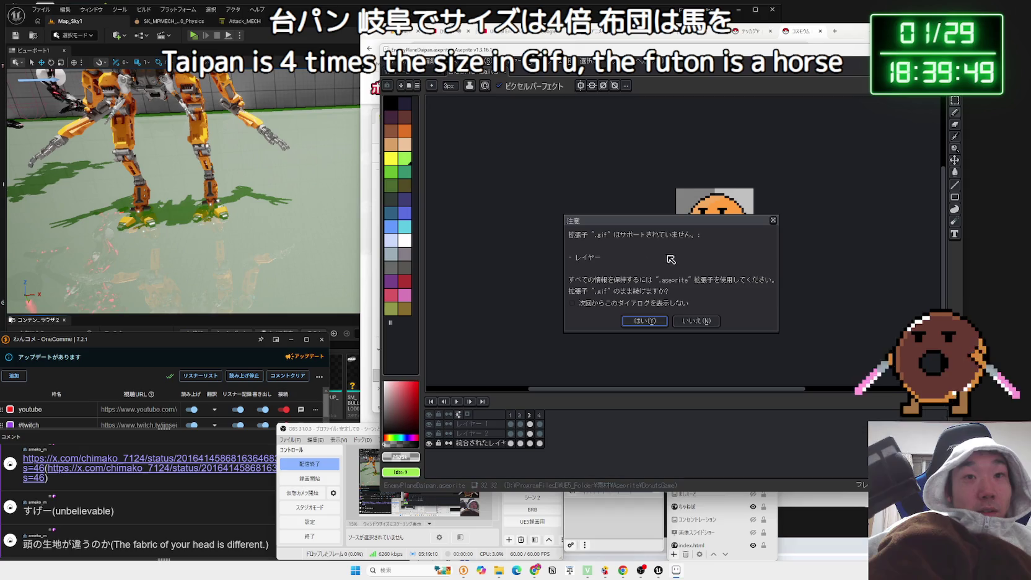
click(654, 321)
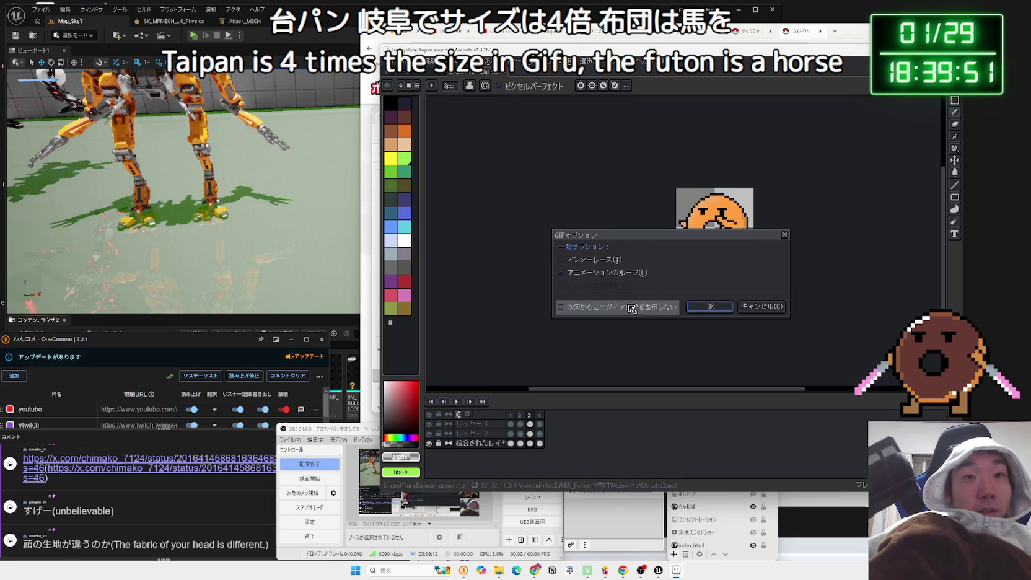
click(709, 306)
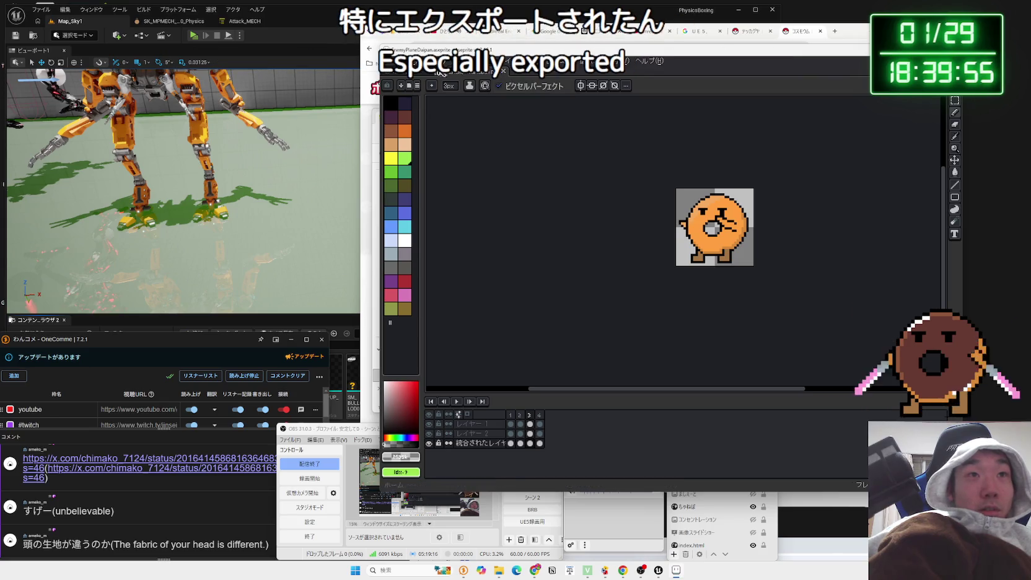
Check the export dialog's recent output folders, close it without exporting, and minimize Aseprite
click(392, 61)
mouse_move(494, 151)
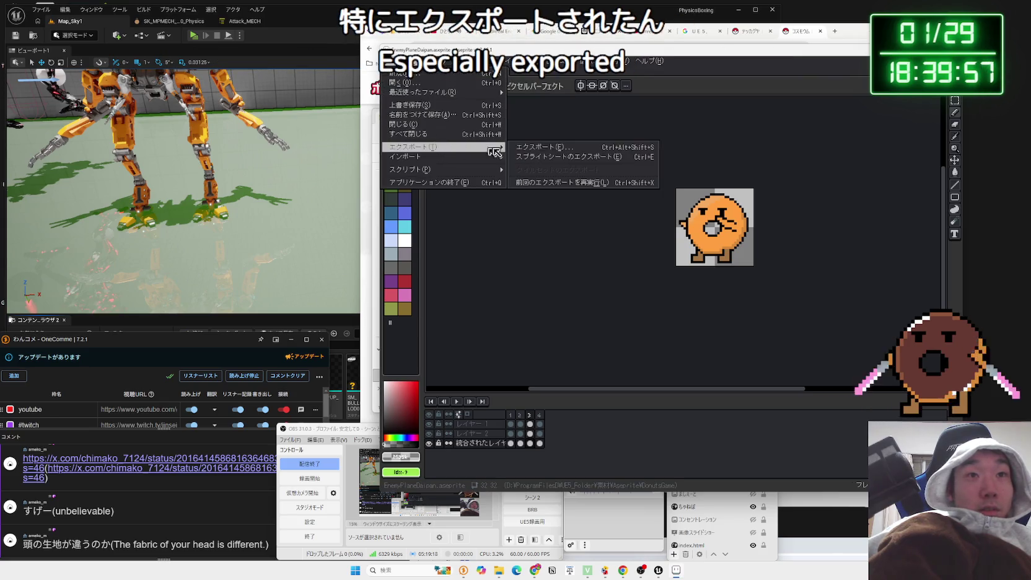
click(539, 150)
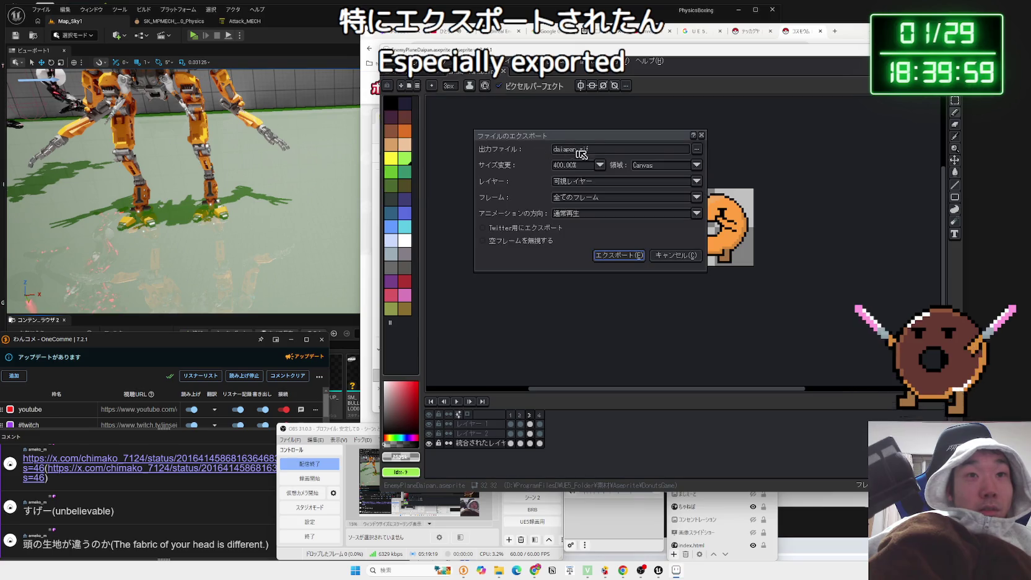
click(698, 151)
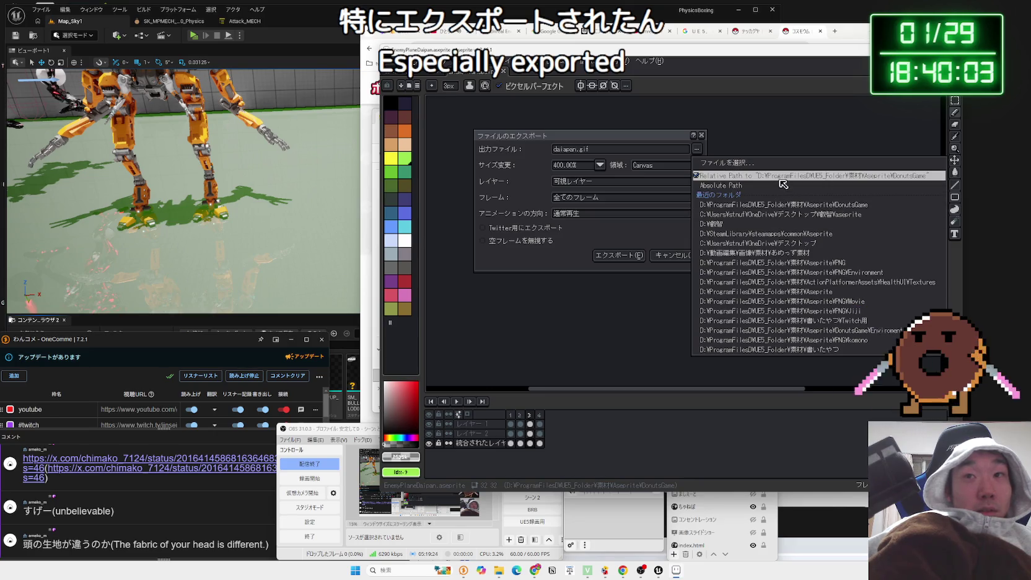
click(783, 184)
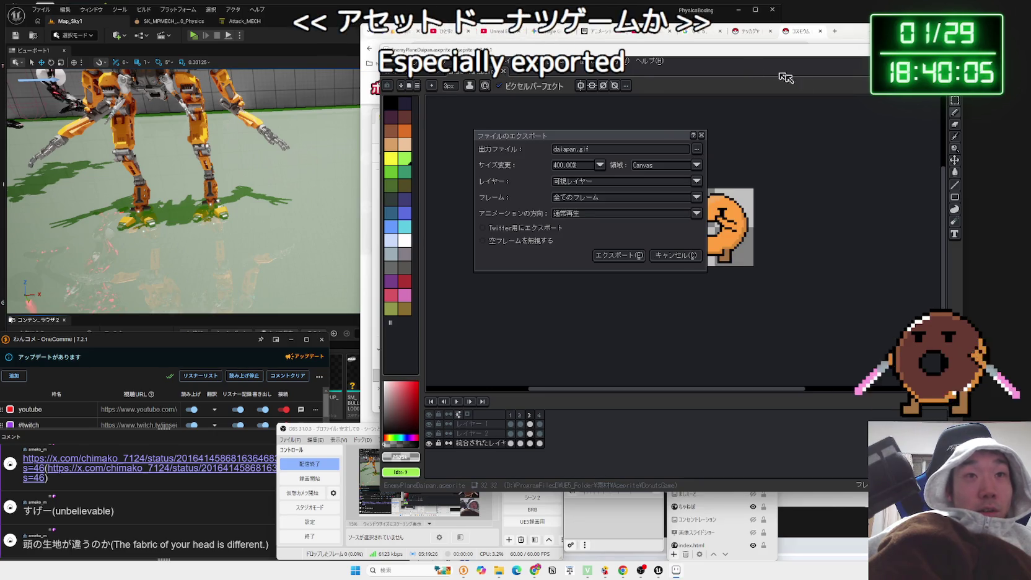
click(701, 135)
key(super+Down)
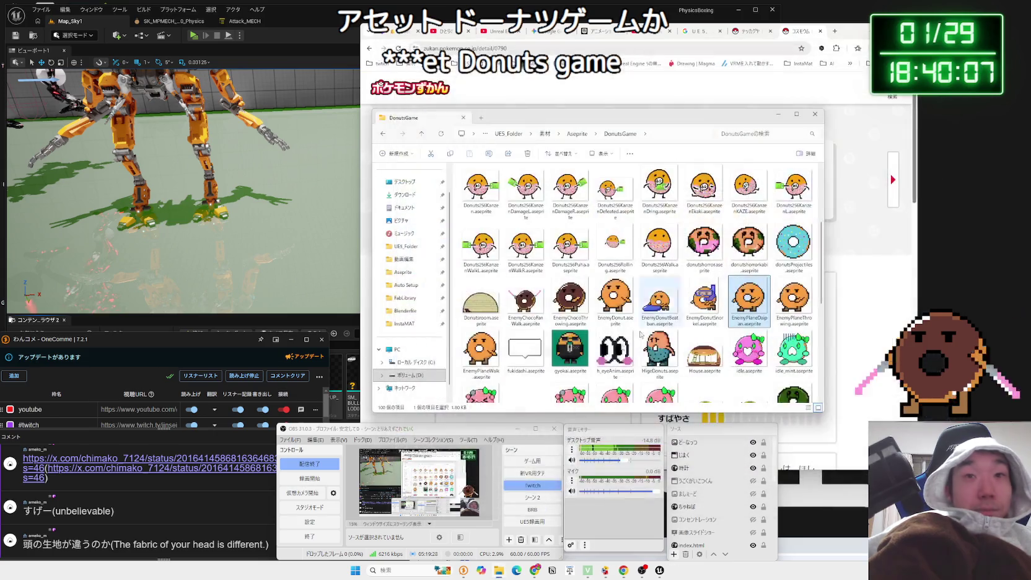
View the chat-linked X post's chocolate chip muffin photos full-size
click(117, 464)
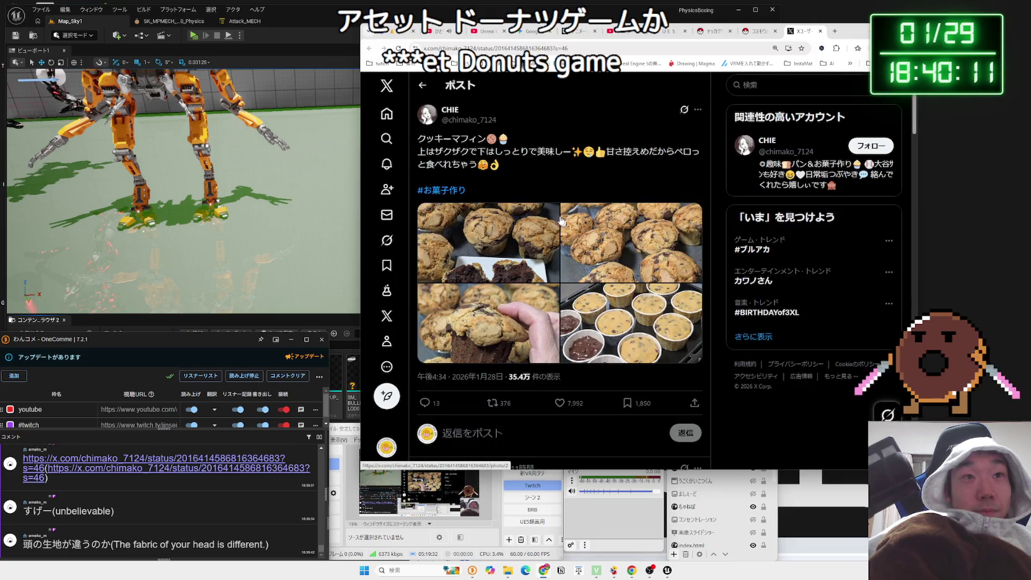
mouse_move(420, 142)
mouse_down()
mouse_move(517, 152)
mouse_move(432, 152)
mouse_up()
click(552, 153)
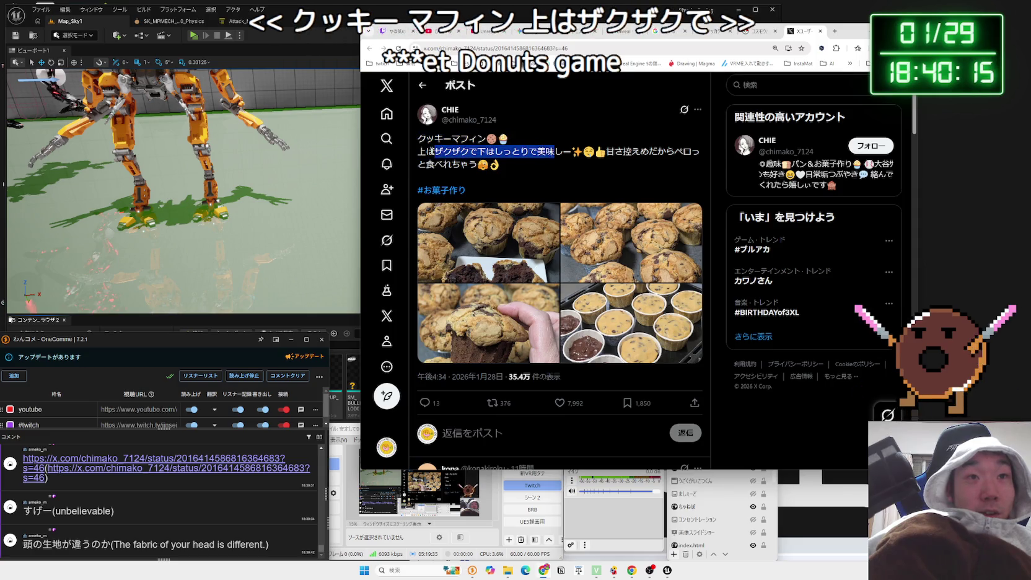
click(482, 211)
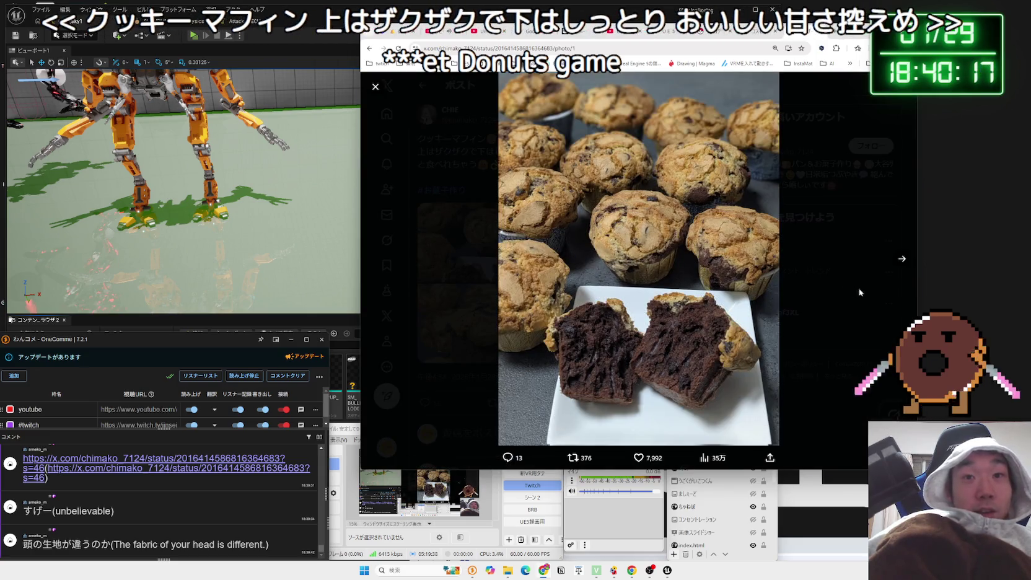
click(892, 265)
click(894, 265)
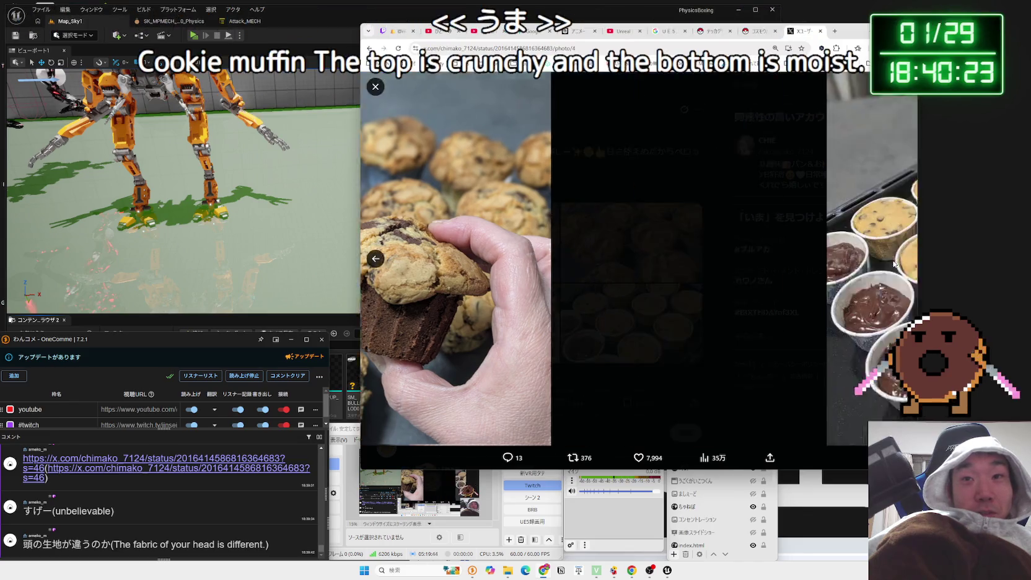
click(893, 265)
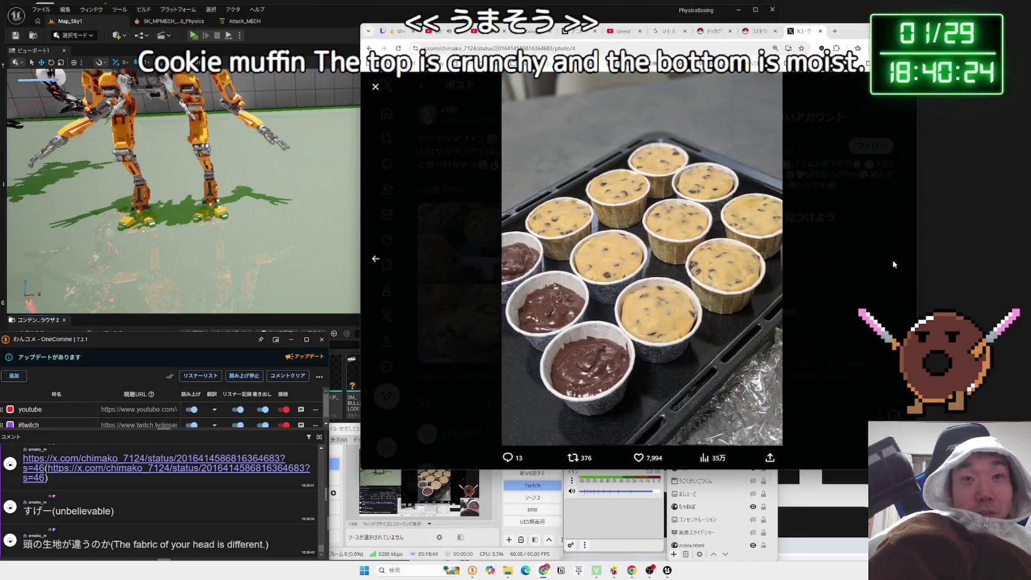
click(397, 265)
click(527, 257)
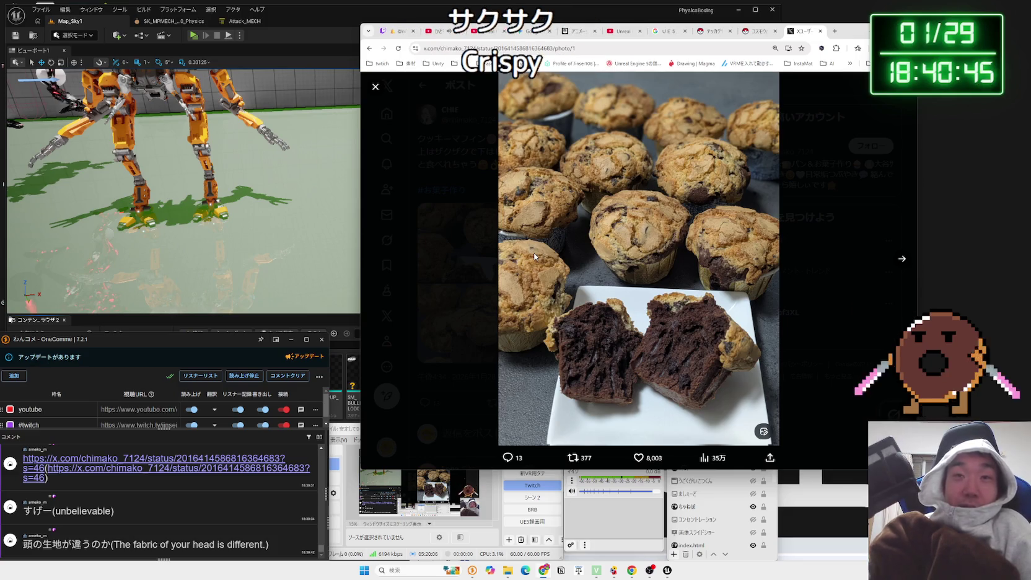
Close the two leftover Pokémon tabs and bring the DonutsGame folder window forward
click(757, 31)
click(775, 31)
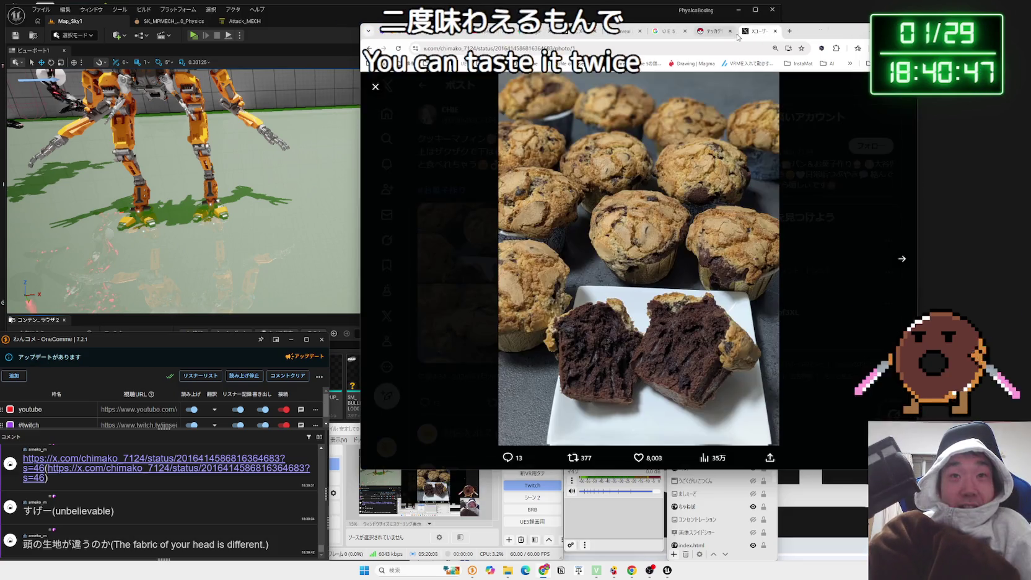
click(717, 31)
click(729, 31)
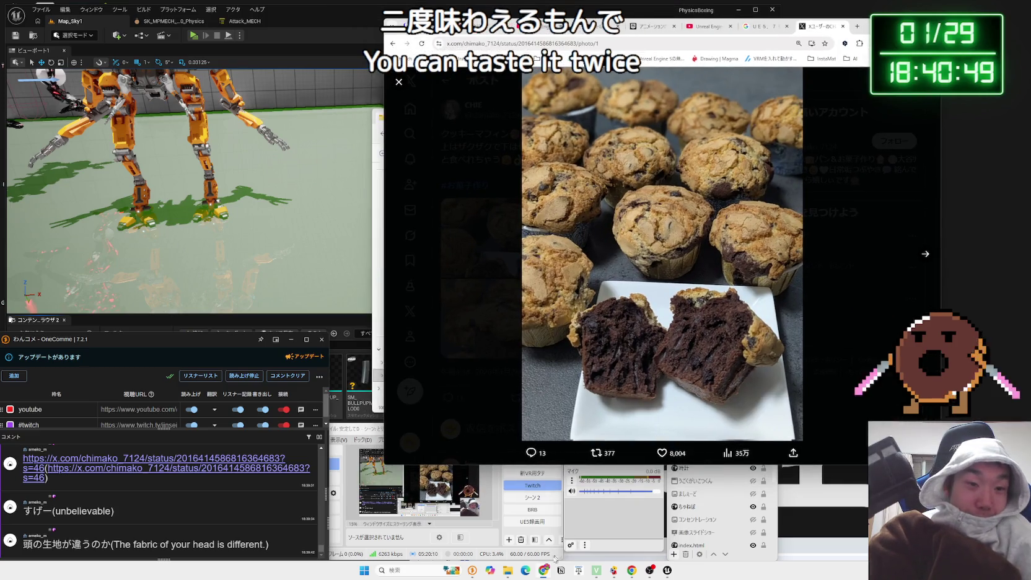
click(506, 573)
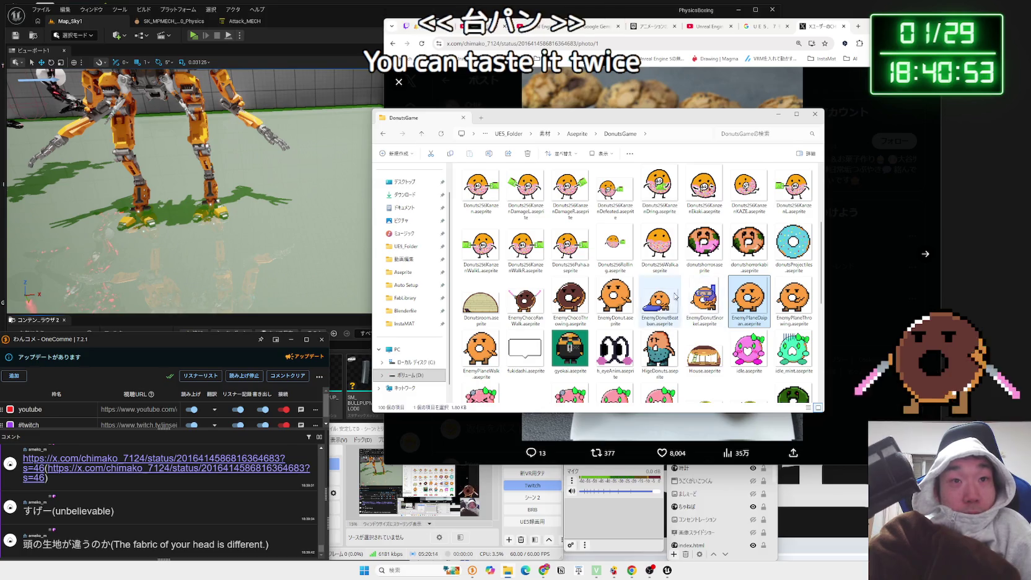
Copy daiapan.gif from DonutsGame and browse back to UE5_Folder
scroll(660, 300, down, 6)
click(619, 375)
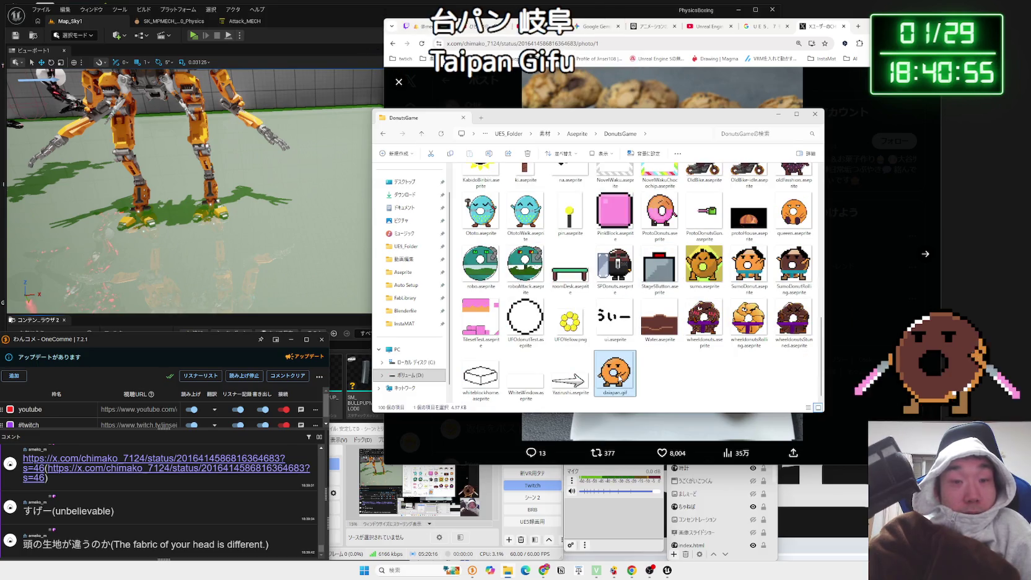
right_click(619, 374)
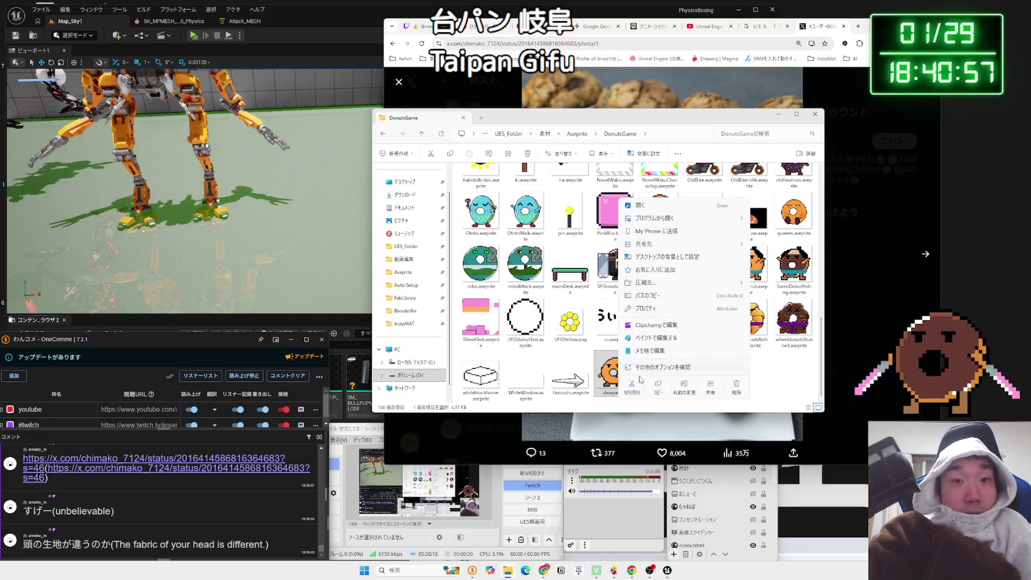
click(613, 379)
click(403, 263)
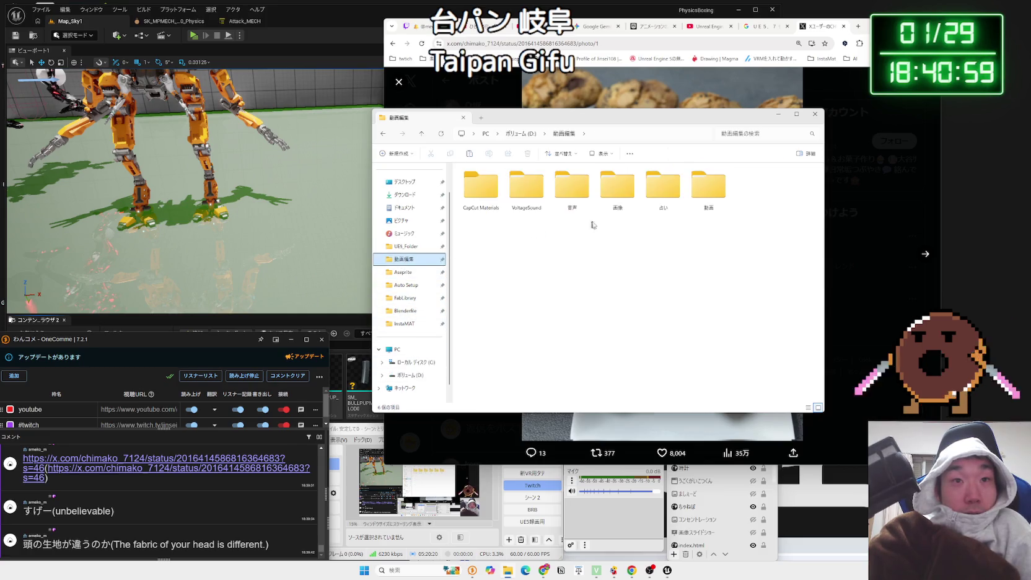
click(708, 189)
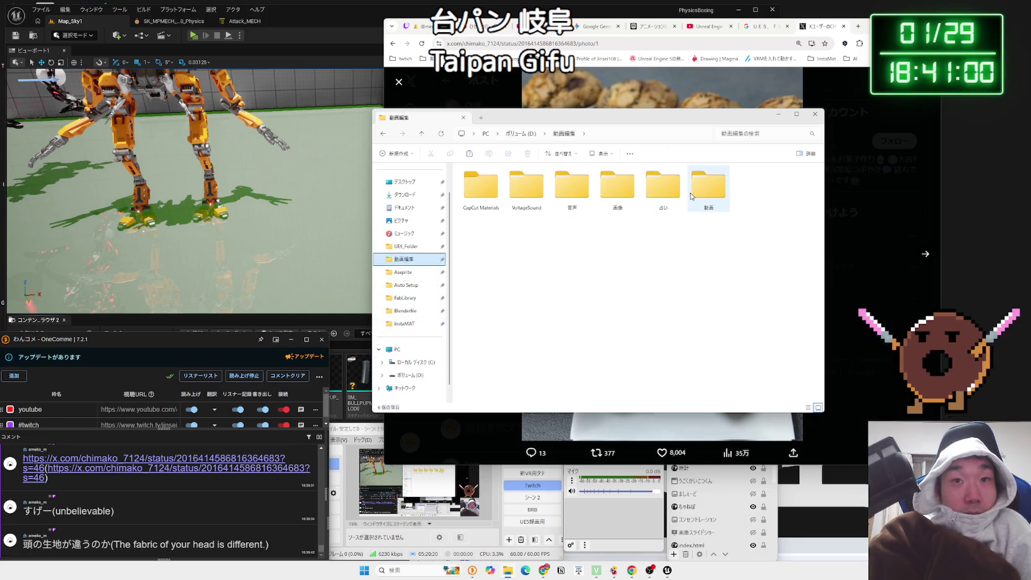
double_click(633, 194)
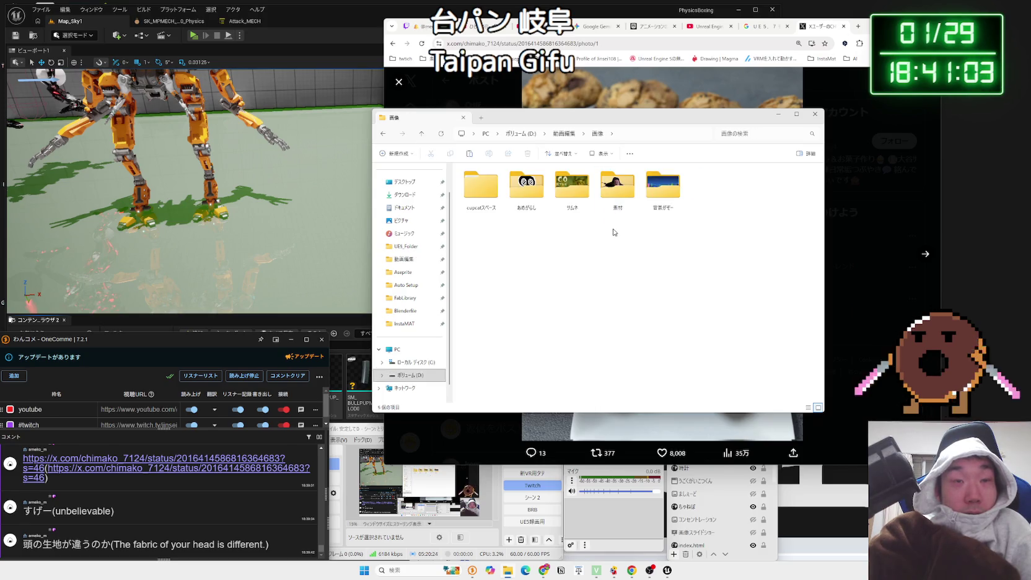
key(alt+Left)
click(407, 246)
click(409, 260)
click(407, 247)
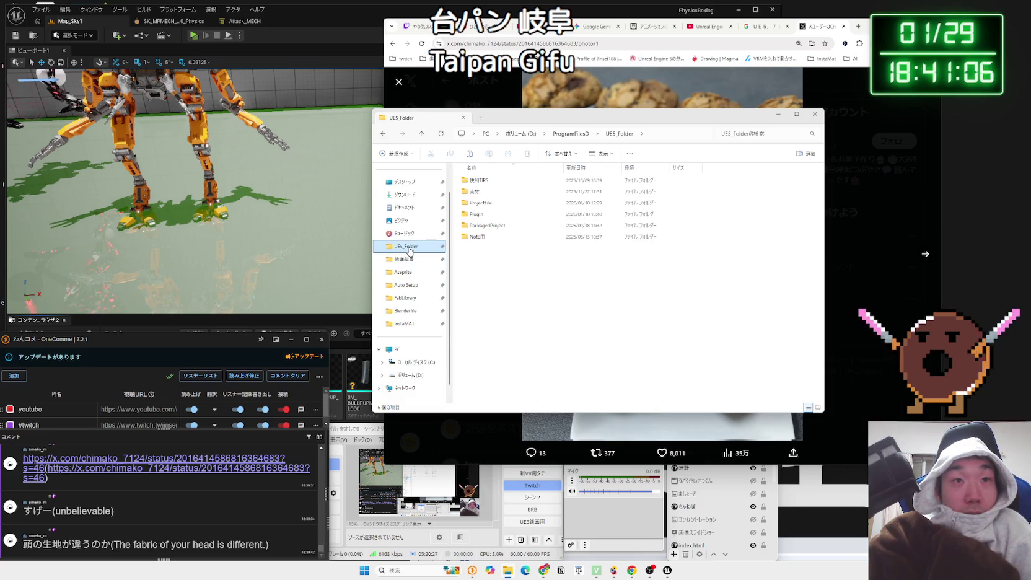
Paste daiapan.gif into 素材 > 書いたやつ > gif, then switch to OBS
double_click(487, 194)
double_click(708, 197)
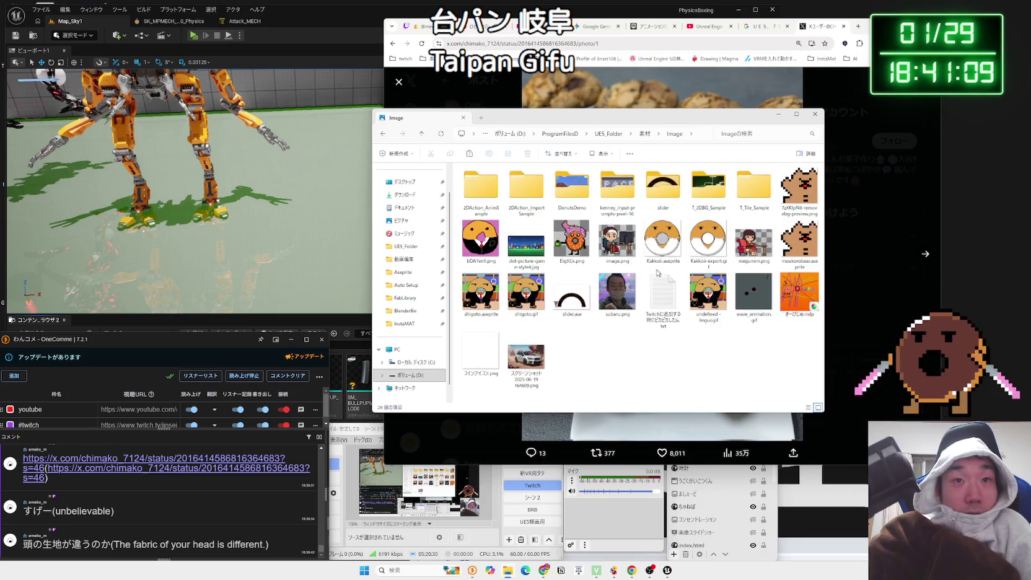
key(alt+Left)
double_click(759, 187)
key(alt+Left)
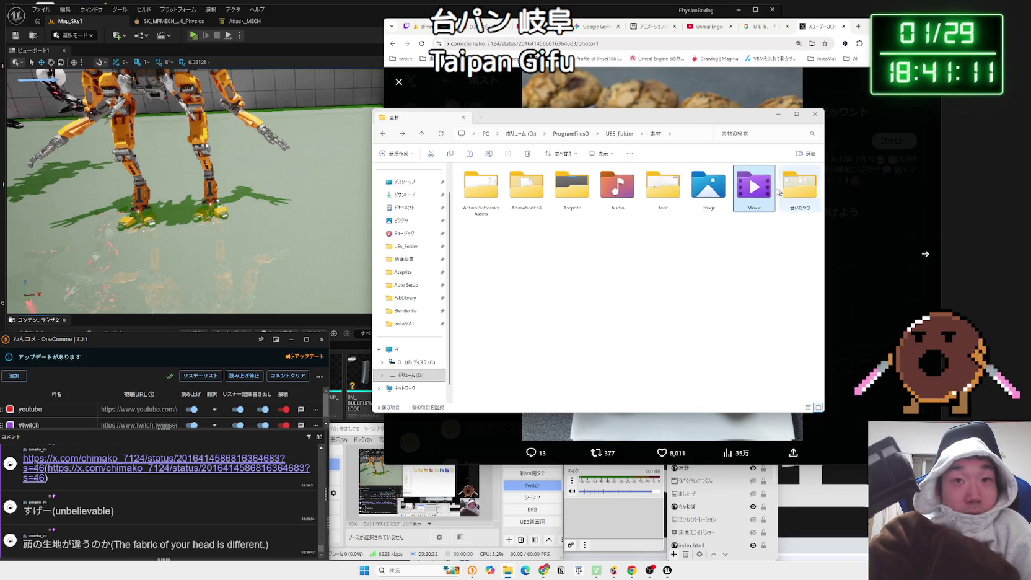
double_click(795, 191)
double_click(526, 185)
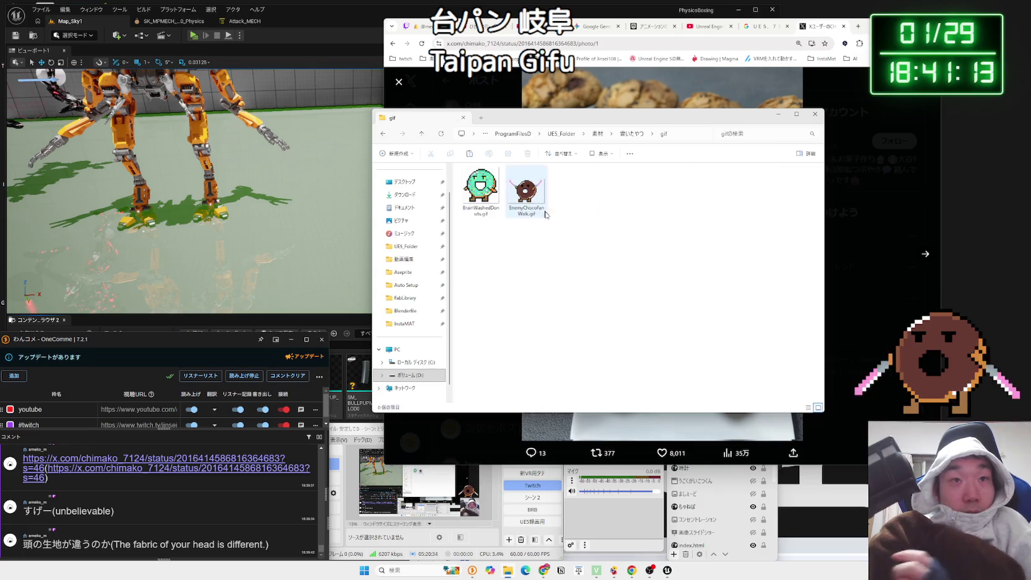
key(ctrl+v)
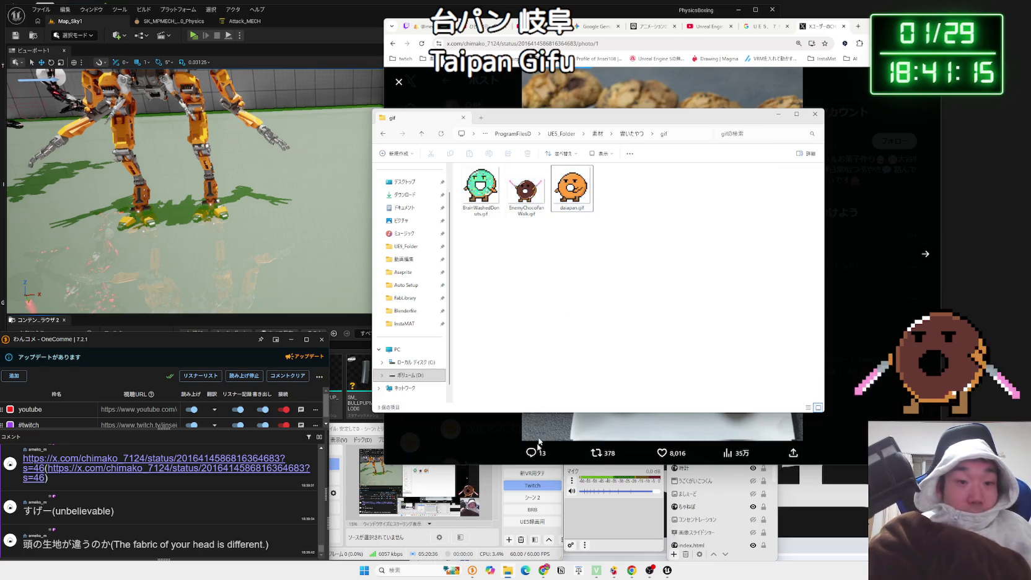
click(698, 480)
drag(678, 428, 682, 352)
Change the どーなつ source's image file to daiapan.gif in its Properties
right_click(709, 371)
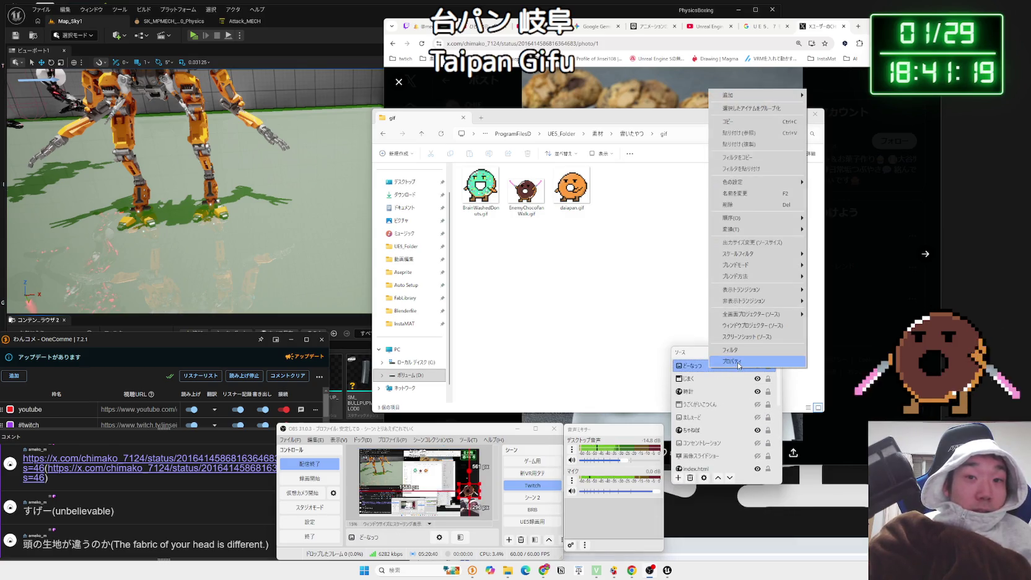
click(737, 362)
click(540, 462)
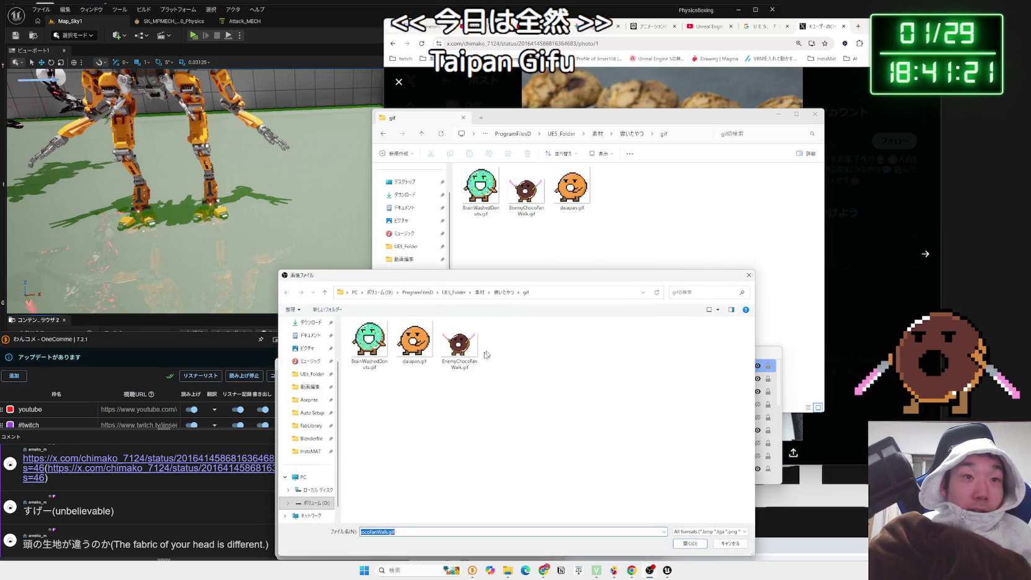
click(413, 340)
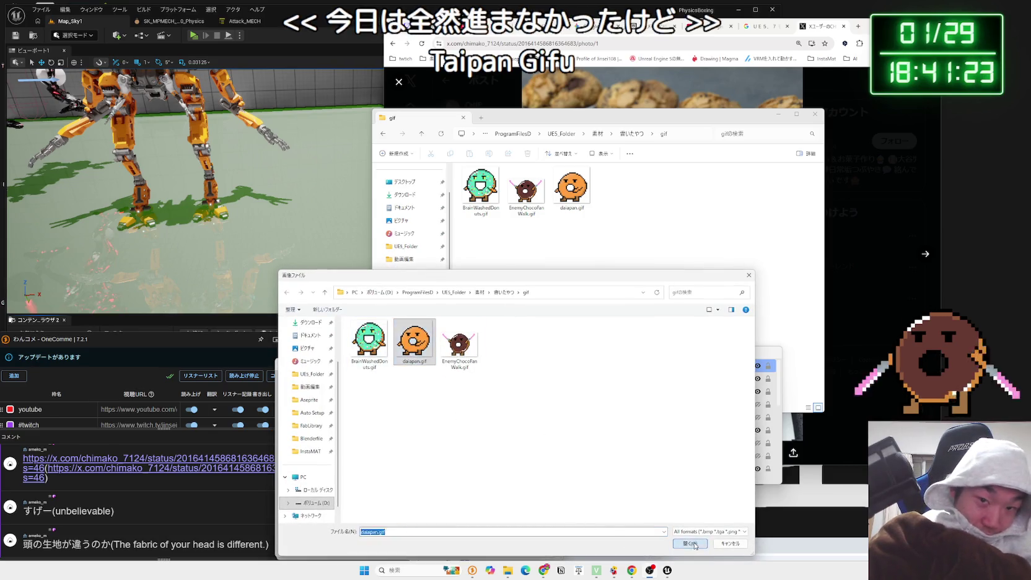
click(690, 543)
click(506, 545)
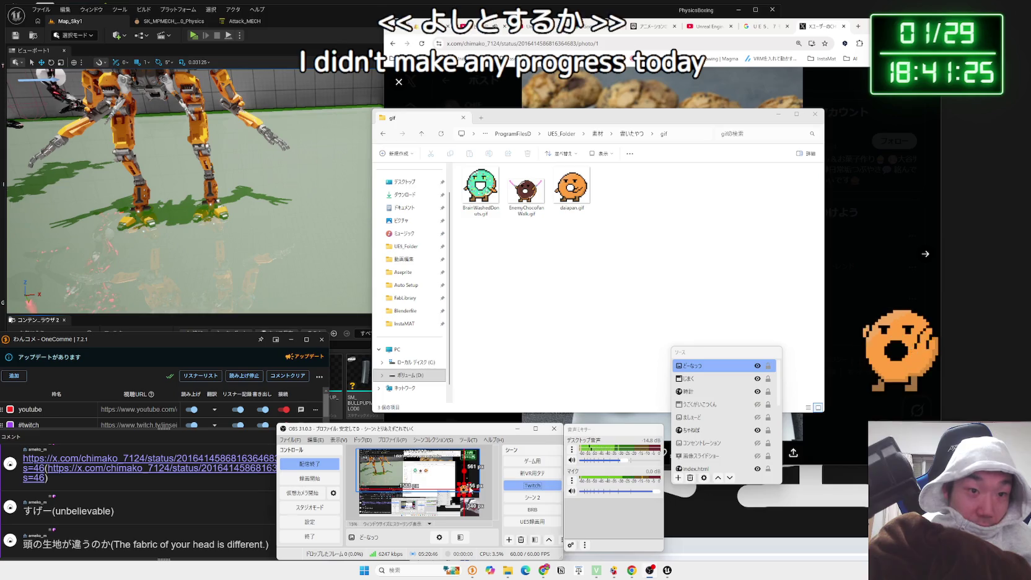
Enlarge the donut overlay, move the sources panel back down, and close the gif folder
drag(480, 477, 482, 471)
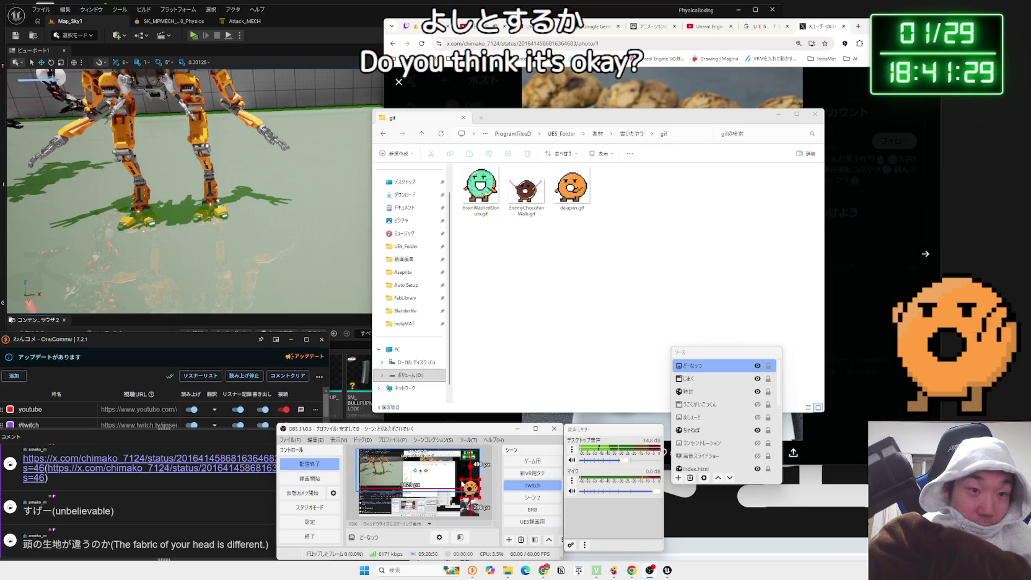
click(491, 506)
drag(754, 348, 748, 429)
click(778, 114)
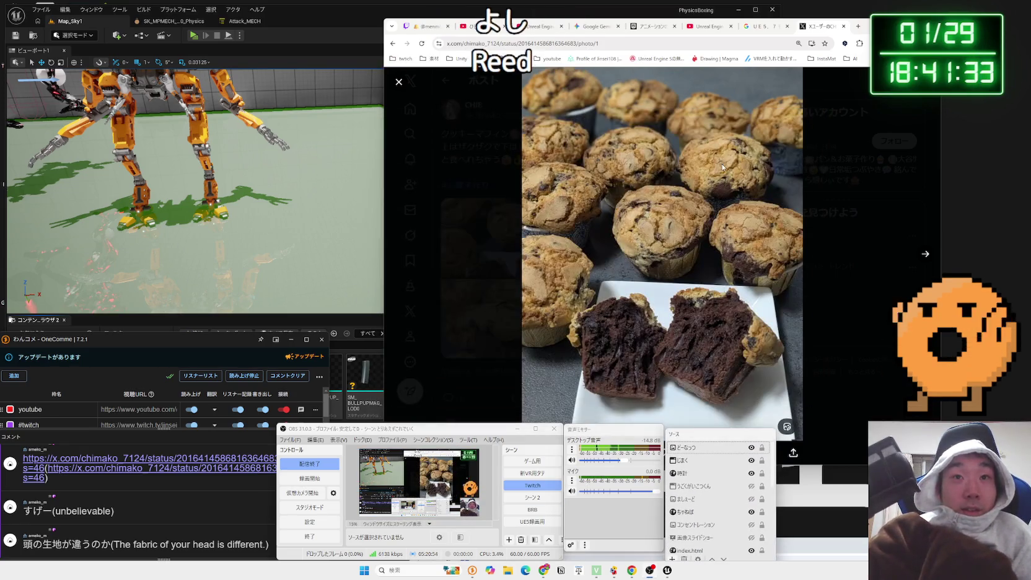
Close the X photo, Google search and forum tabs, leave Gemini showing, and return to Unreal
click(843, 26)
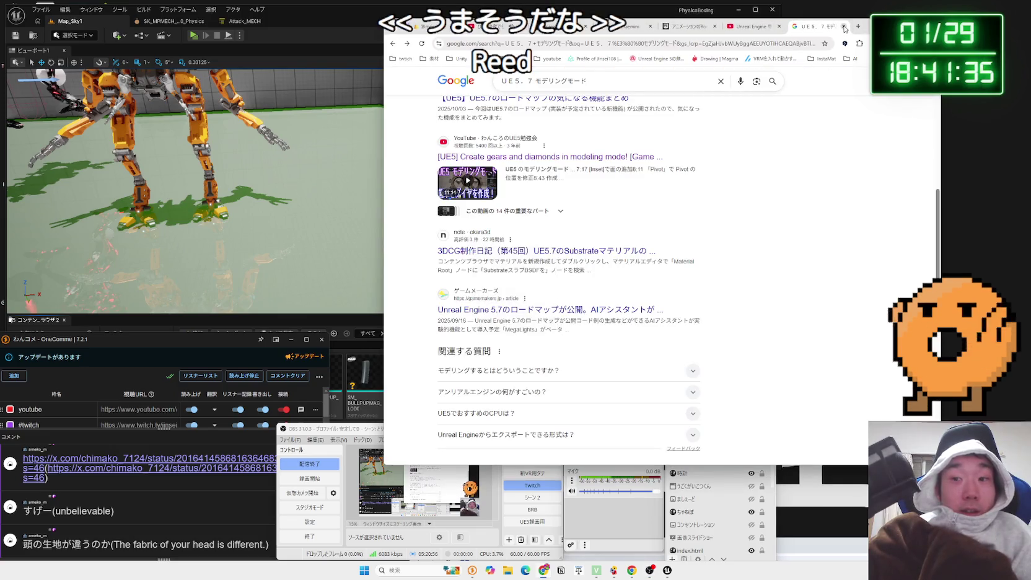
click(840, 26)
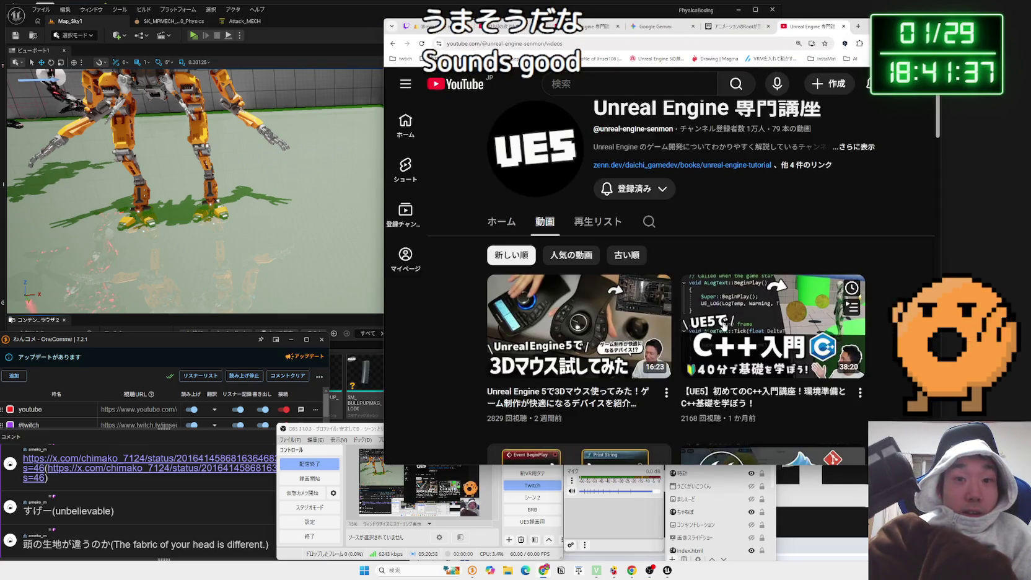
click(724, 31)
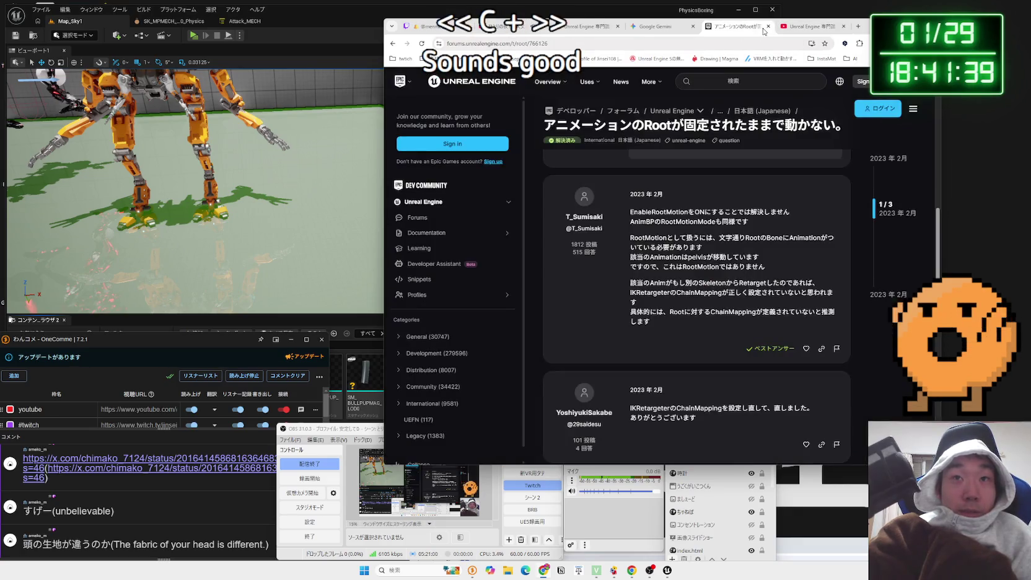
click(768, 26)
click(667, 29)
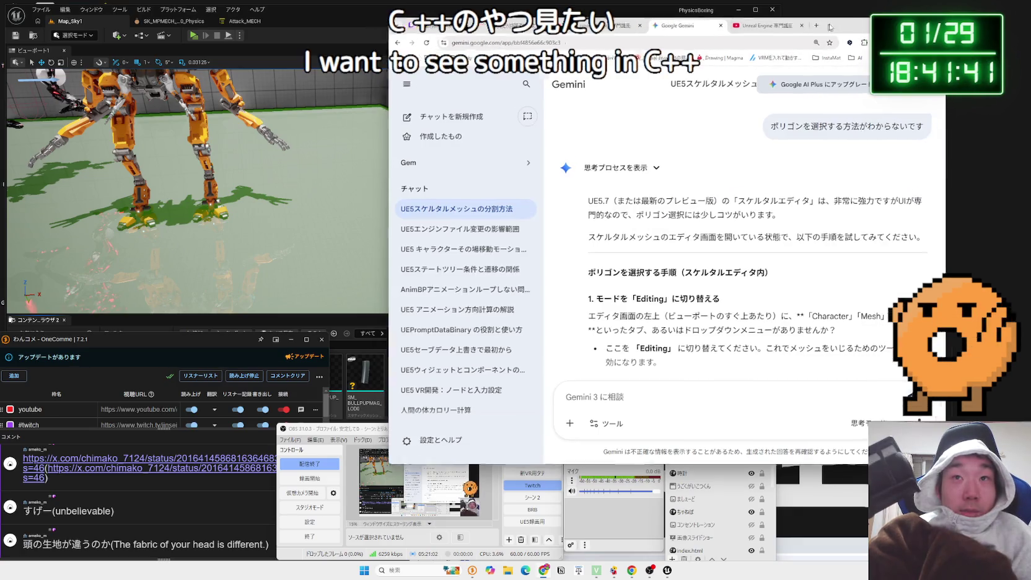
drag(667, 29, 789, 30)
click(317, 39)
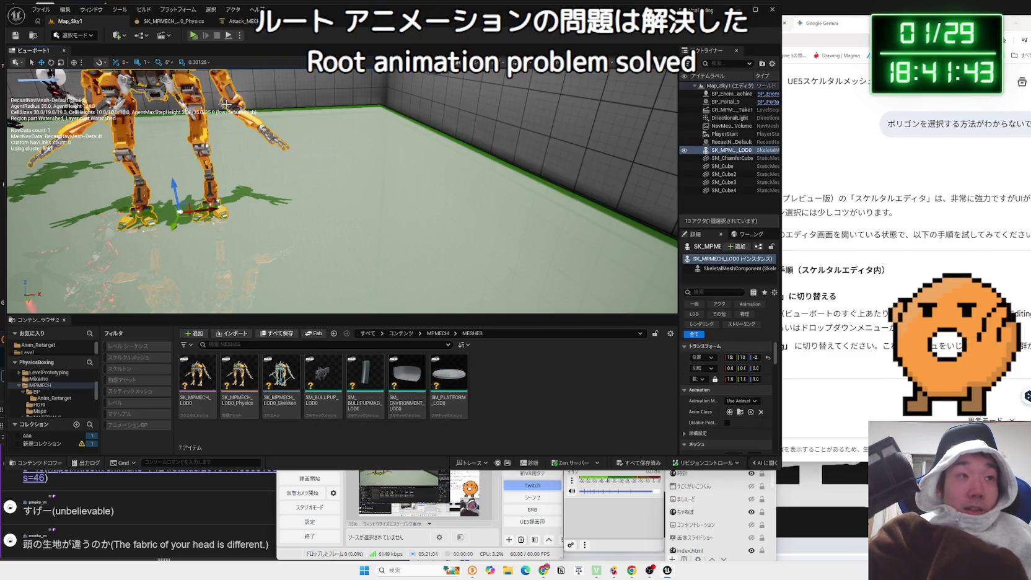
Frame and delete the orange SK_MPMECH_LOD0 robot from the level
click(245, 105)
key(f)
key(Delete)
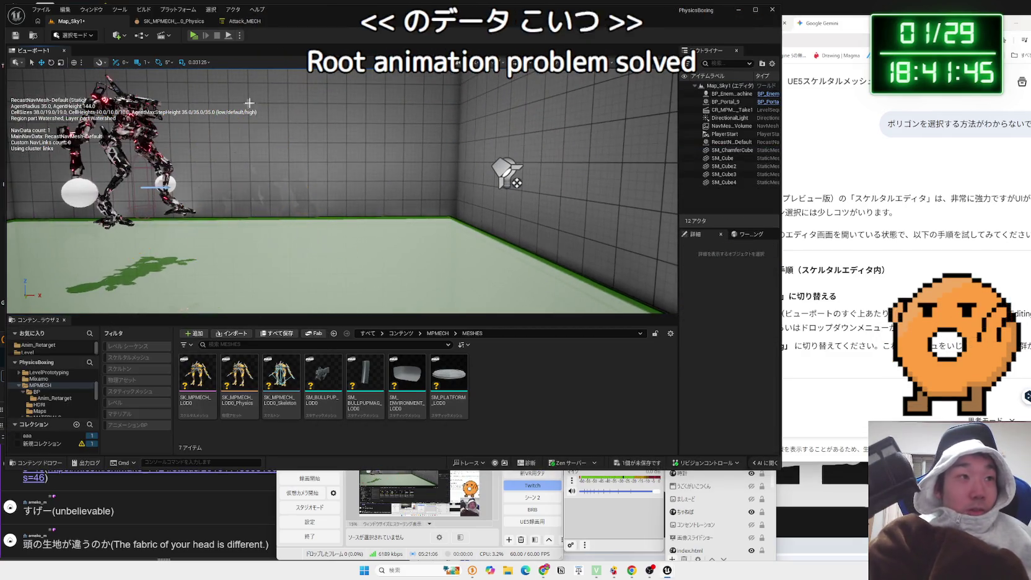
key(a)
Play-test walking up to the red mech, then select BP_Enemy_Machine in the level
click(193, 35)
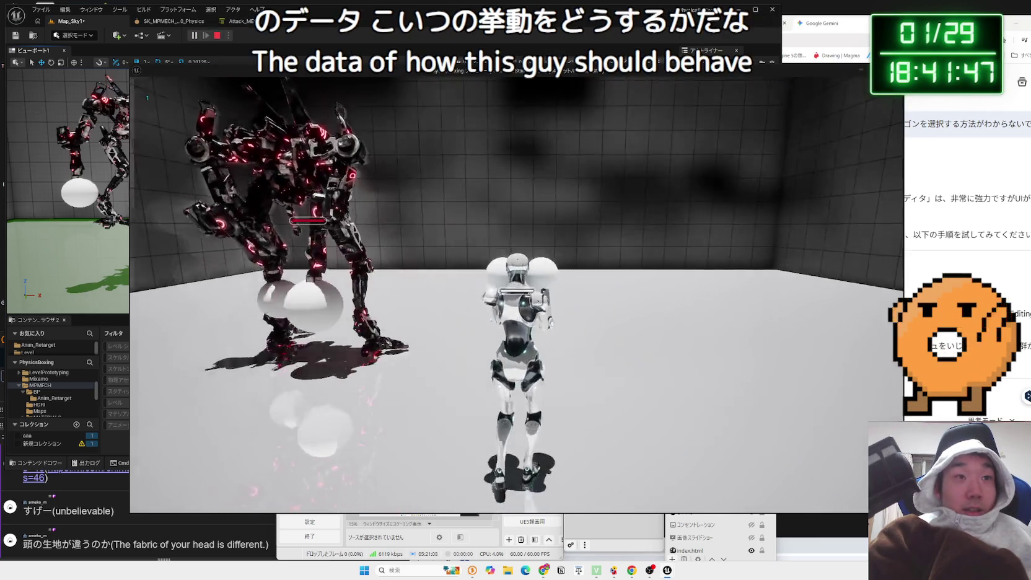
key(w)
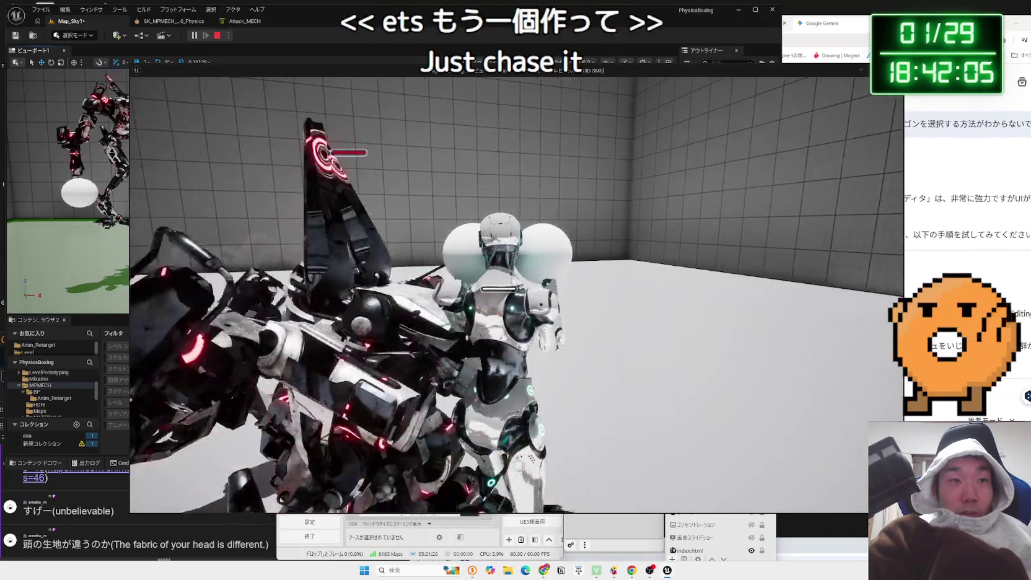
key(Escape)
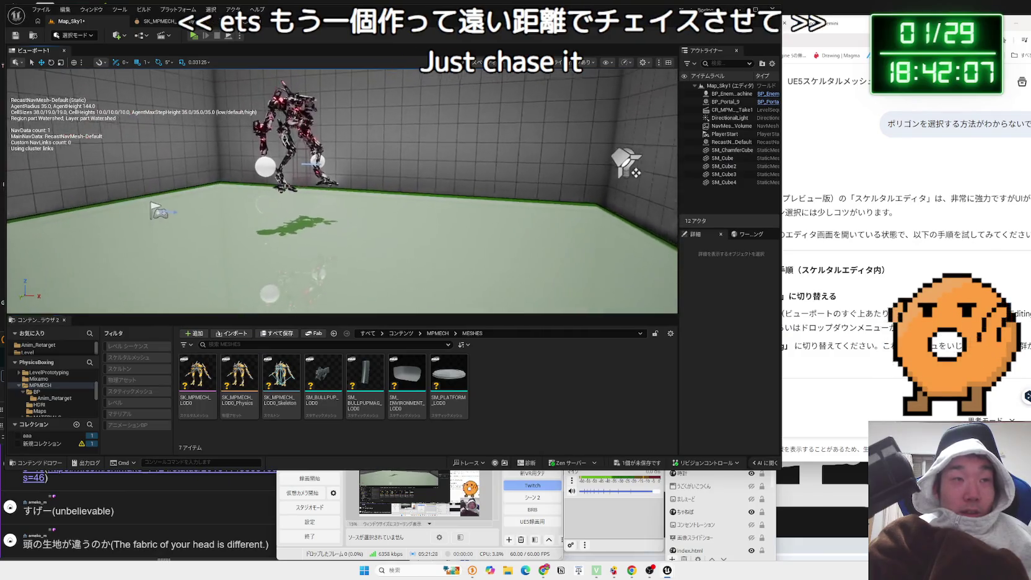
scroll(294, 158, up, 3)
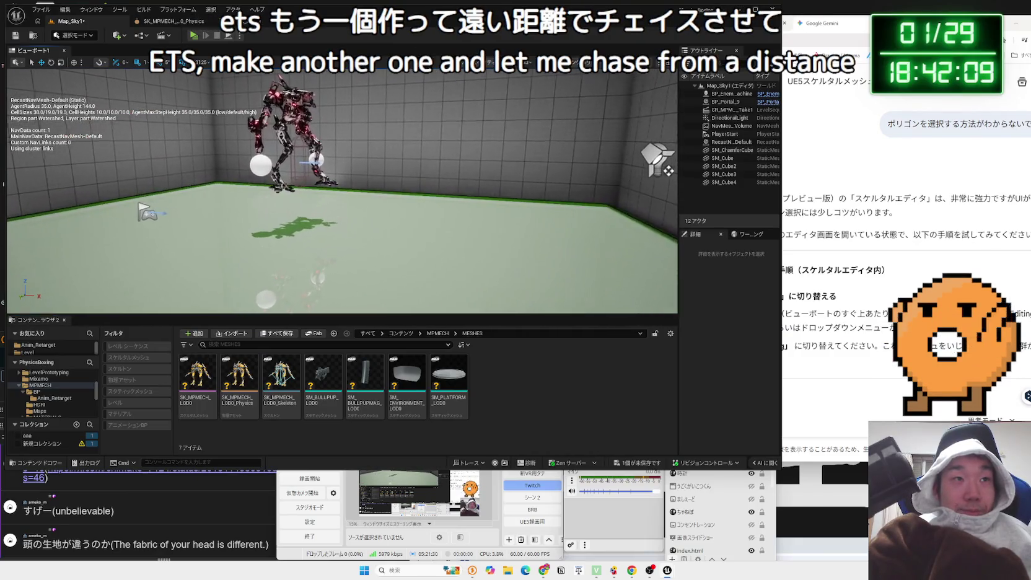
click(293, 107)
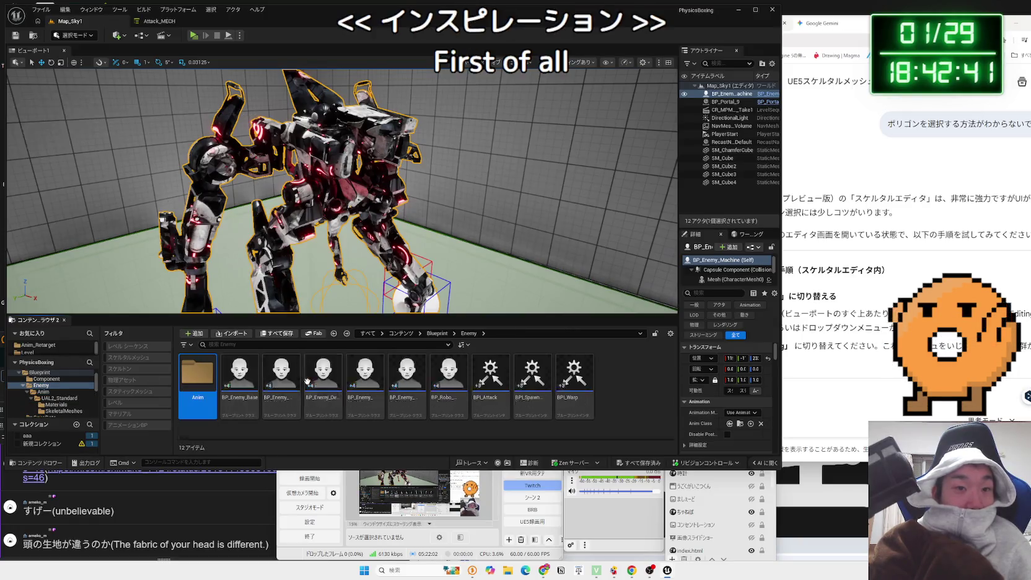
Browse the Enemy folder's Anim, UAL2_Standard and Materials subfolders
click(43, 391)
click(59, 398)
click(56, 405)
scroll(59, 406, down, 2)
Look through Characters > Mannequins, including its Anims, Pistol and Meshes folders
click(62, 384)
click(46, 398)
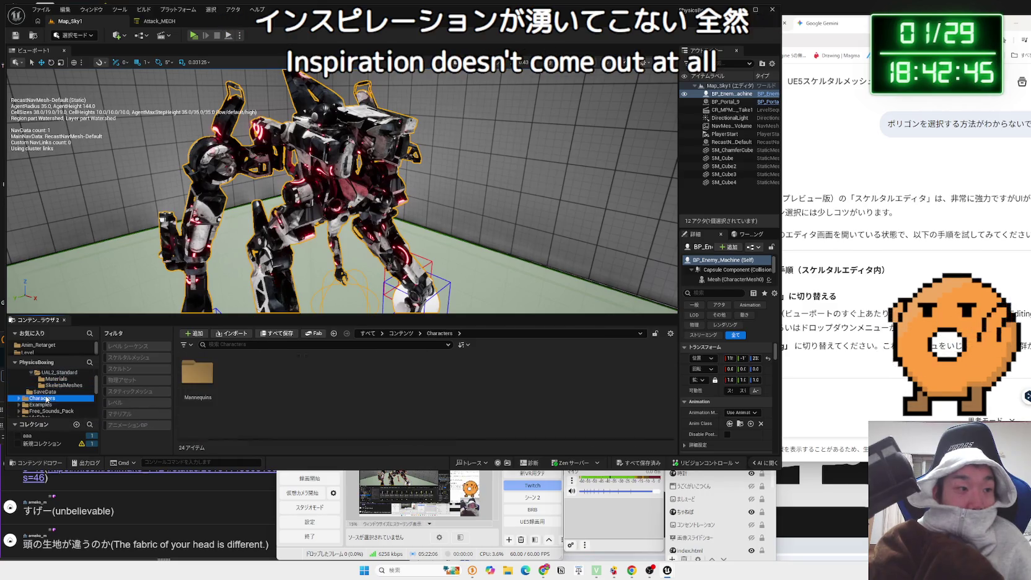
double_click(189, 388)
double_click(197, 375)
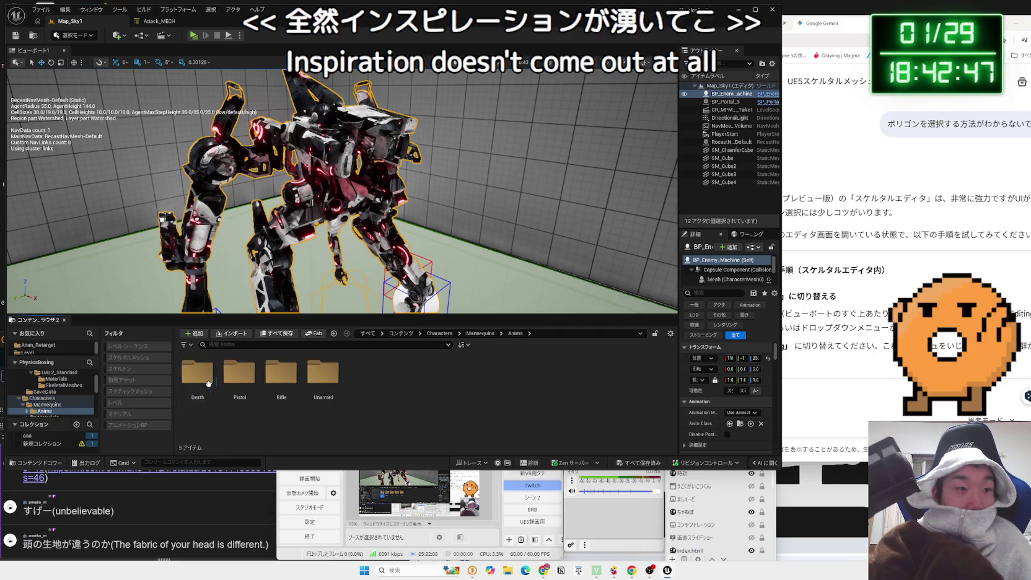
double_click(239, 375)
key(alt+Left)
key(alt+Left)
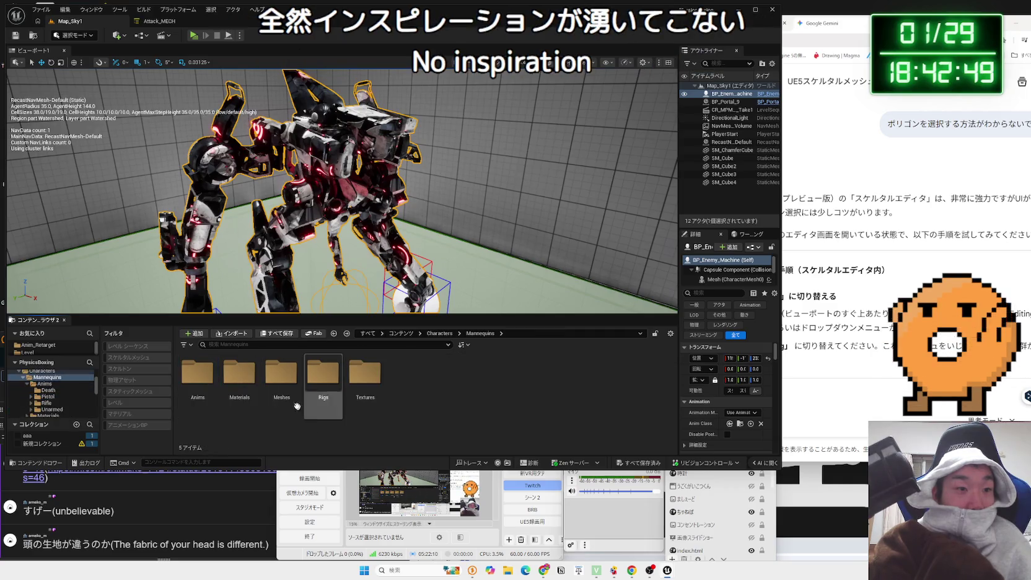
double_click(296, 405)
key(alt+Left)
key(alt+Left)
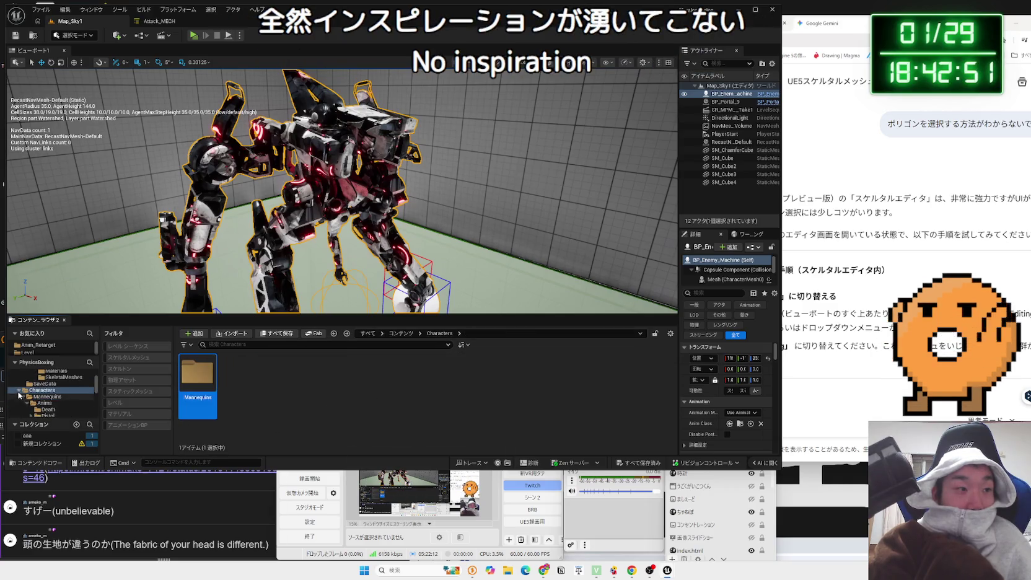
Collapse Characters and Enemy after glancing at Examples, Materials and Enemy Anim
click(19, 391)
click(49, 397)
click(51, 398)
click(34, 384)
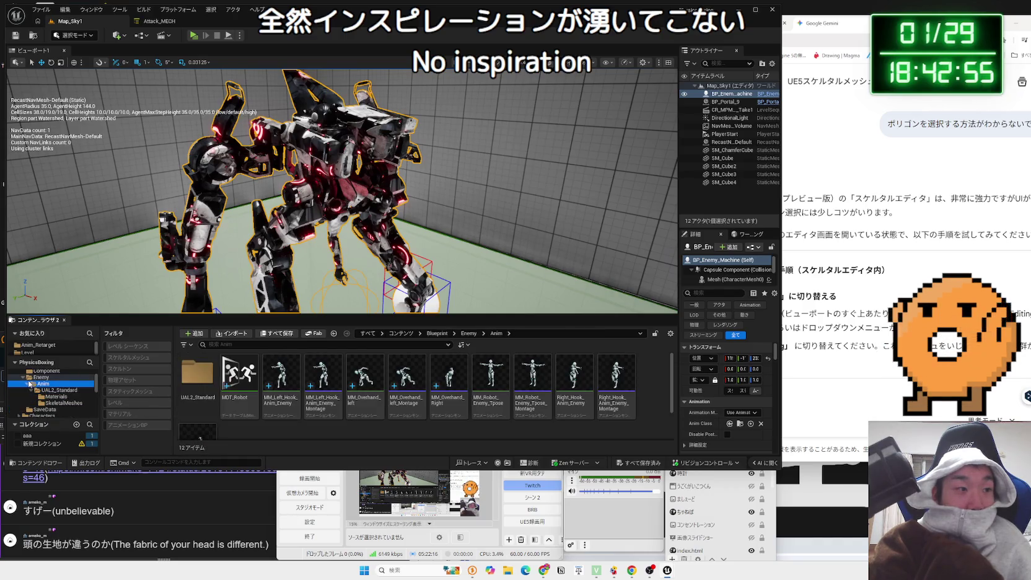
click(23, 377)
Browse into the Free_Sounds_Pack cue folder of sound cues
click(82, 404)
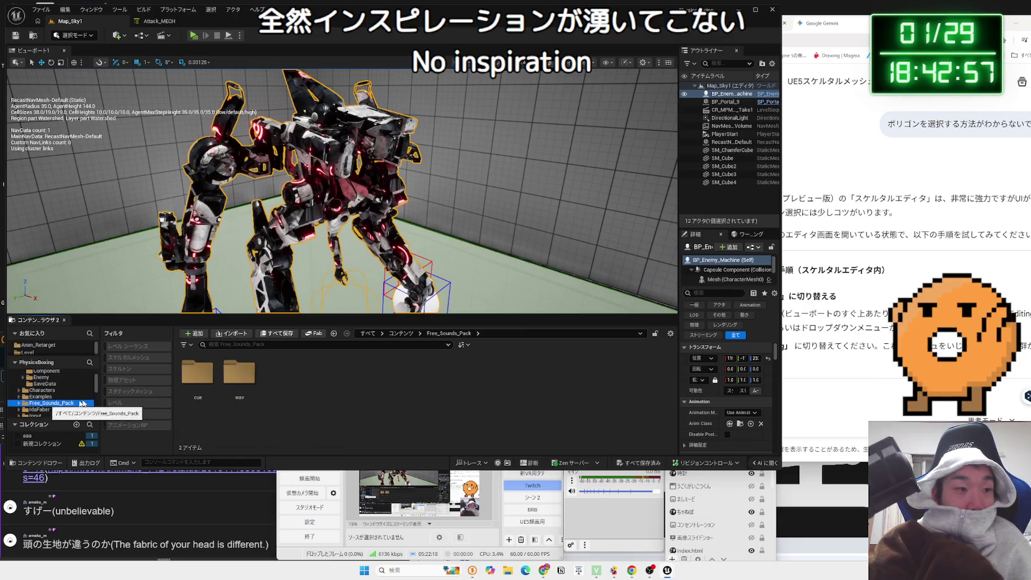
double_click(232, 383)
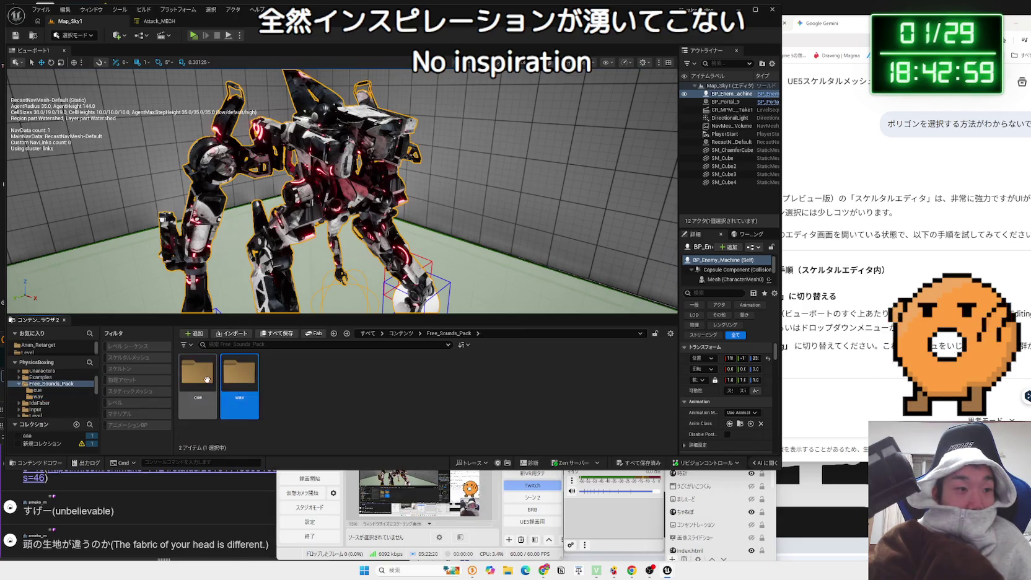
double_click(206, 379)
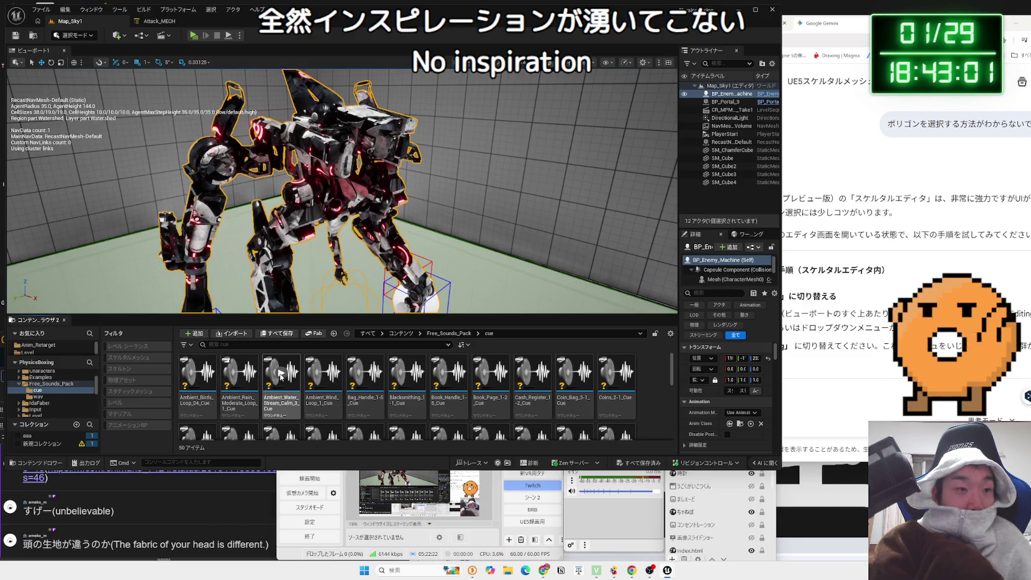
key(alt+Left)
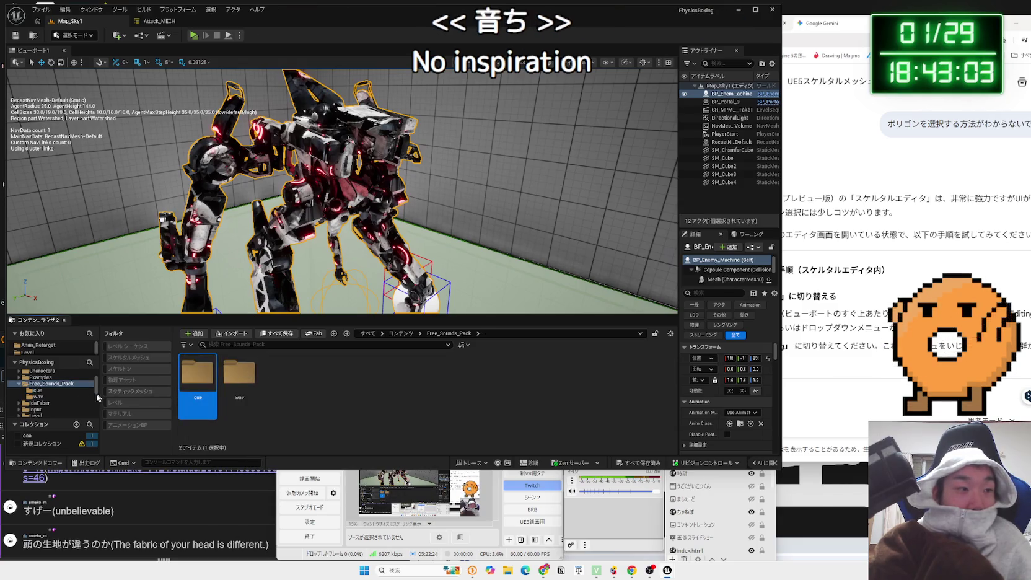
key(alt+Right)
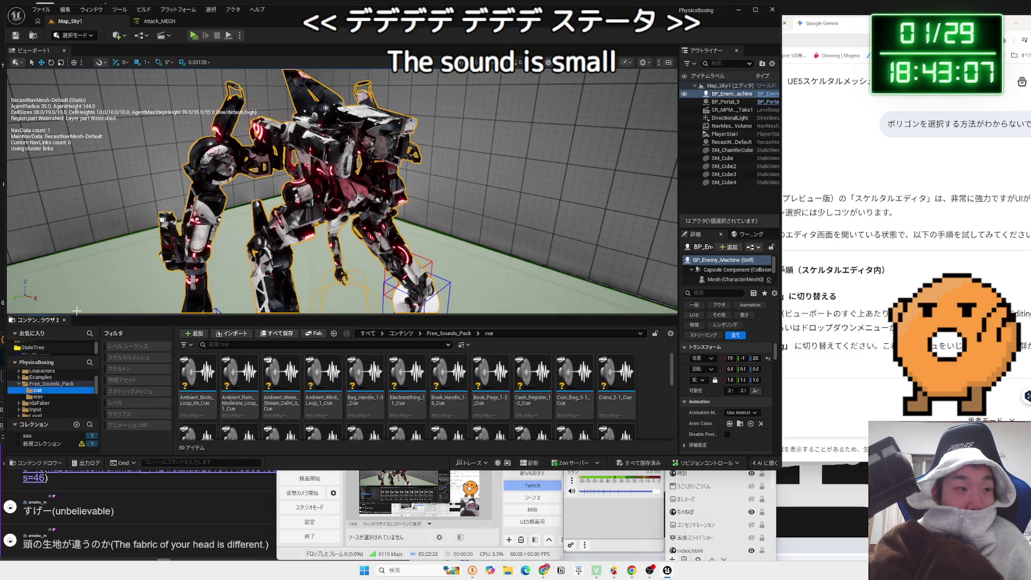
drag(76, 313, 78, 266)
Go to the StateTree folder and select its DogRobo subfolder
click(33, 316)
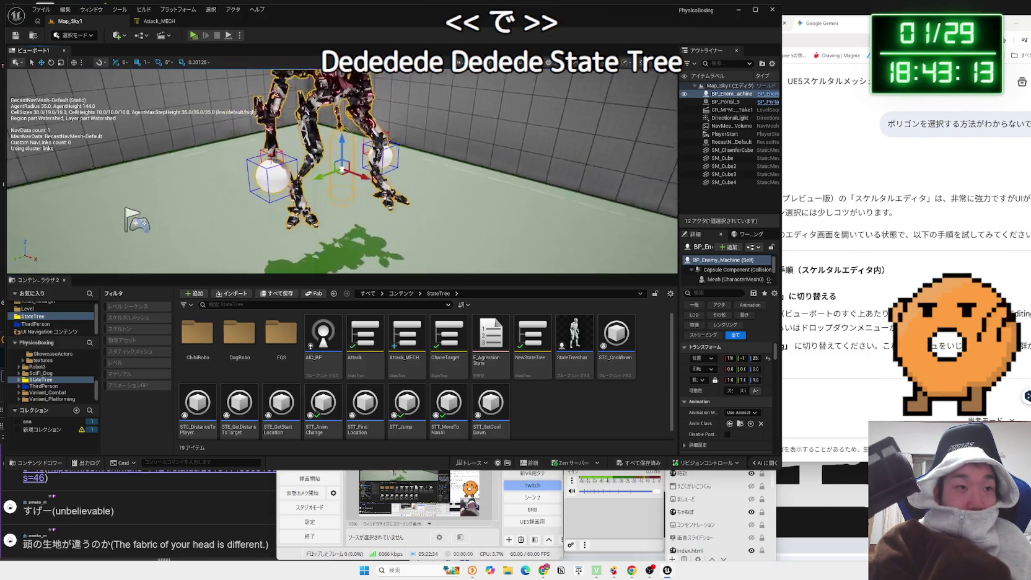
key(f)
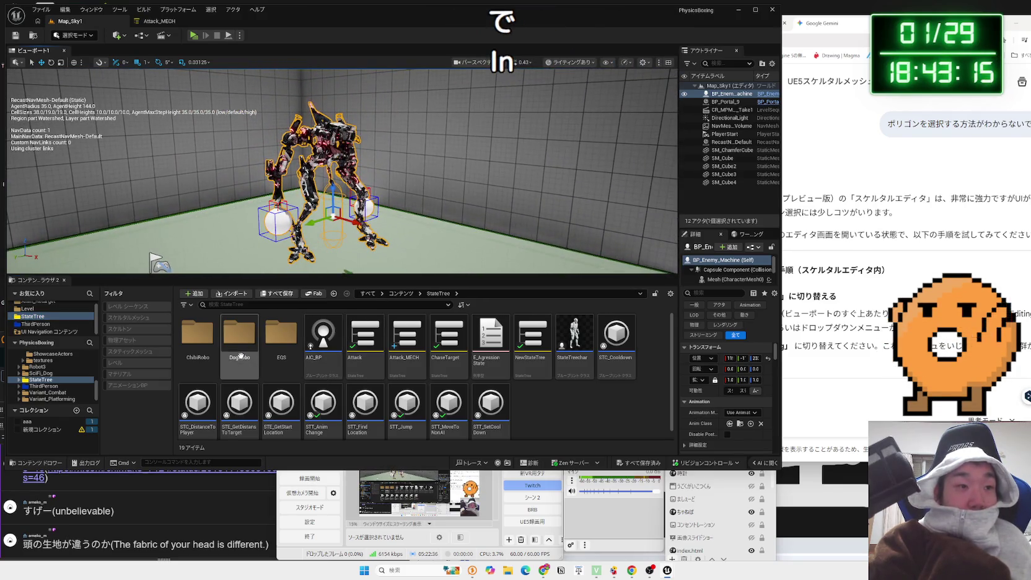
click(241, 356)
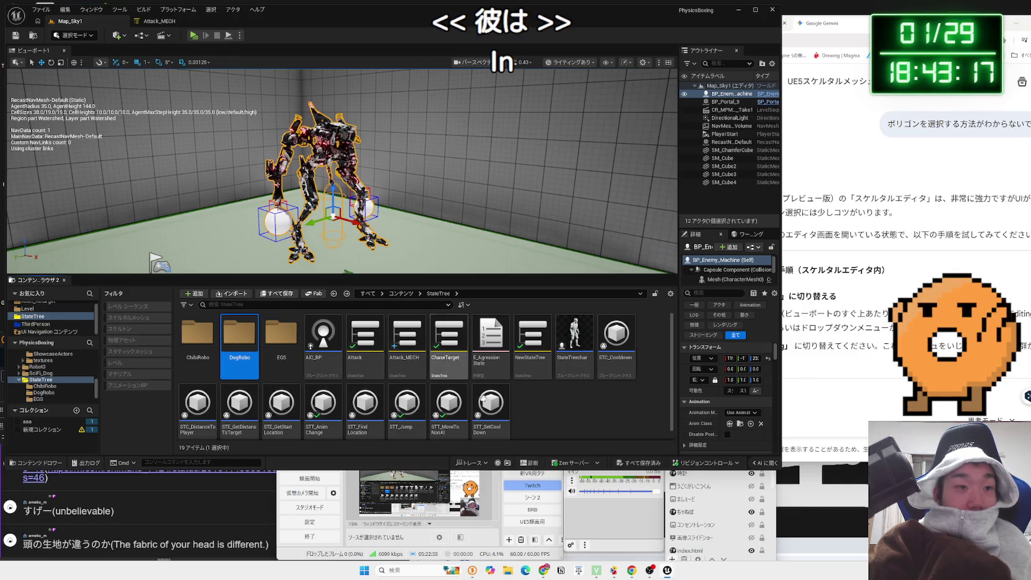
right_click(550, 410)
Create a MECH folder in StateTree and move Attack_MECH into it
click(569, 141)
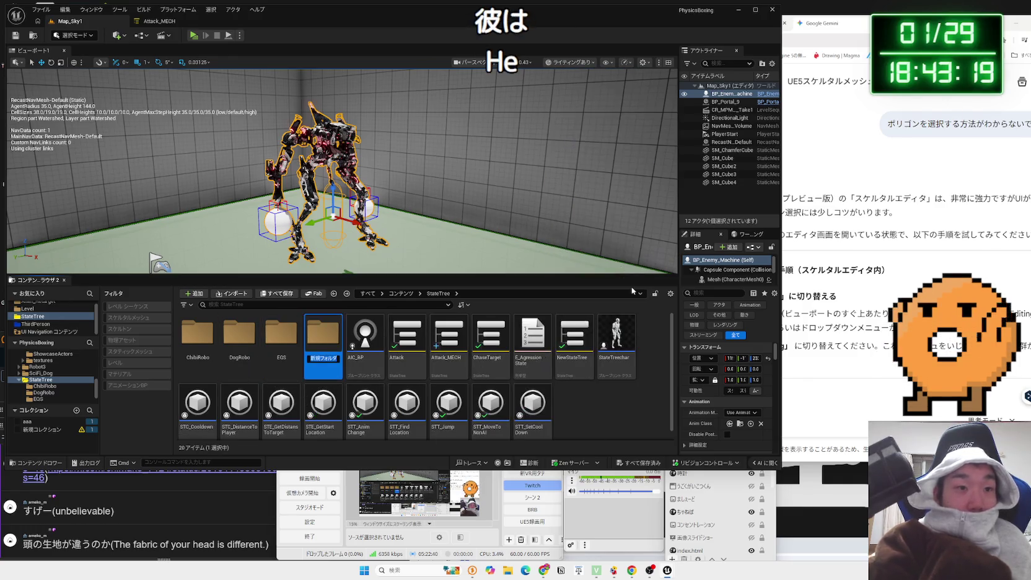
text(MECH)
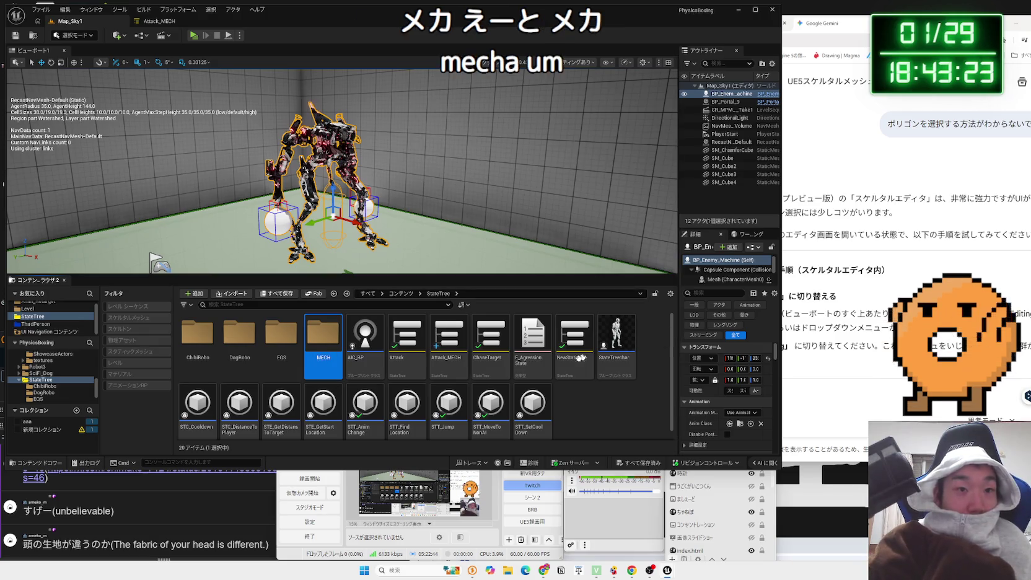
drag(446, 358, 326, 360)
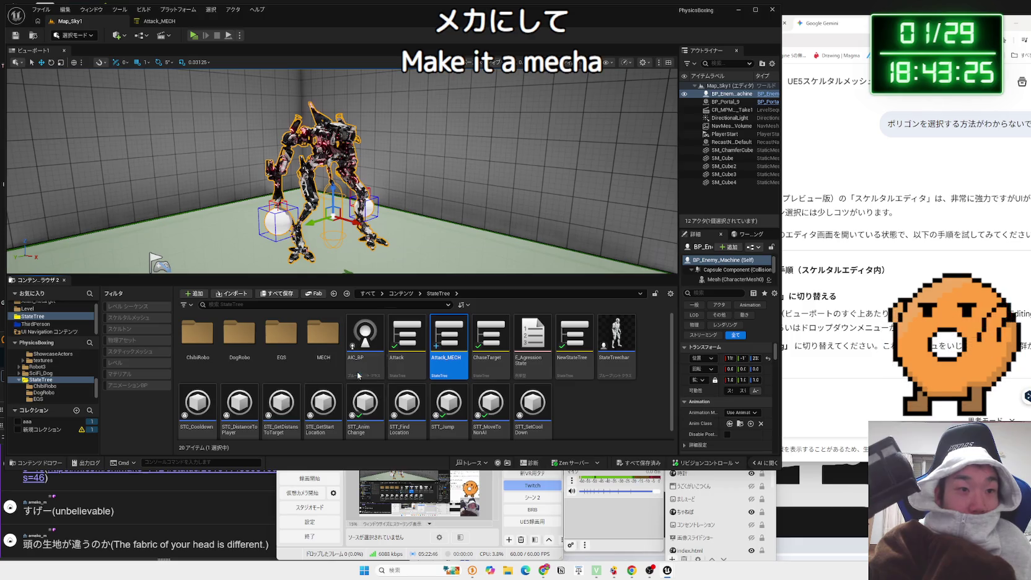
click(525, 362)
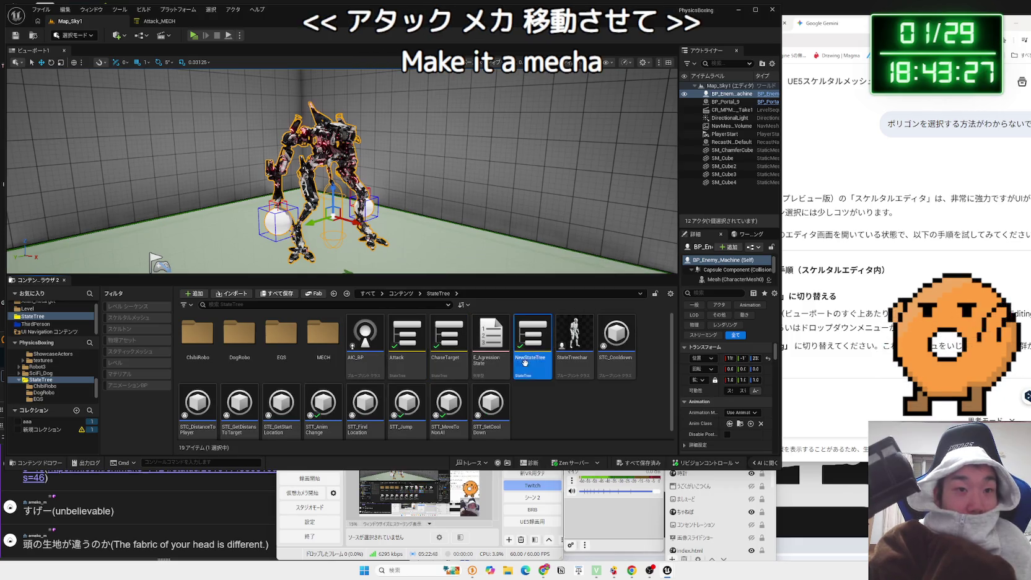
Duplicate NewStateTree and move the NewStateTree1 copy into MECH
right_click(525, 362)
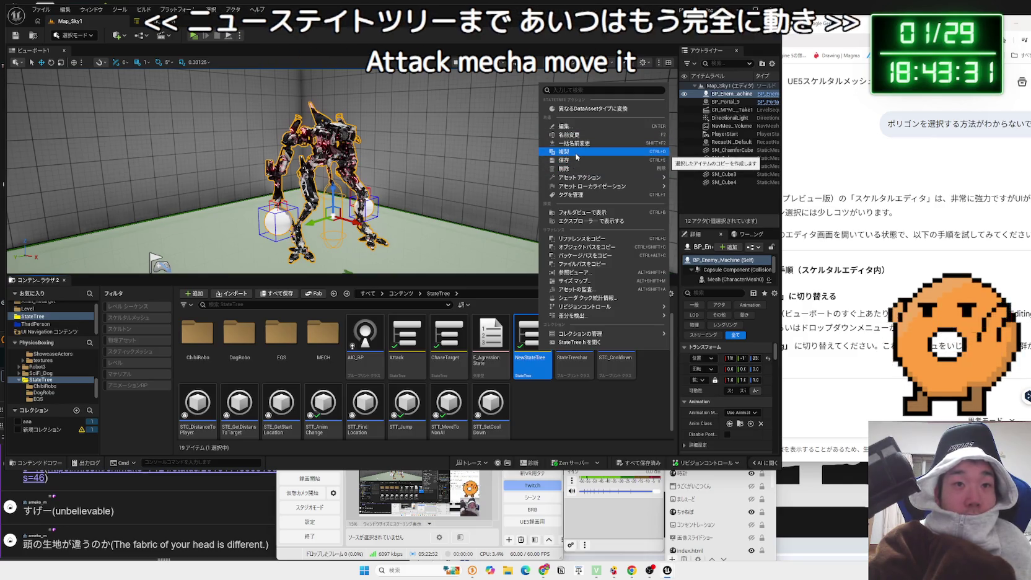
click(576, 154)
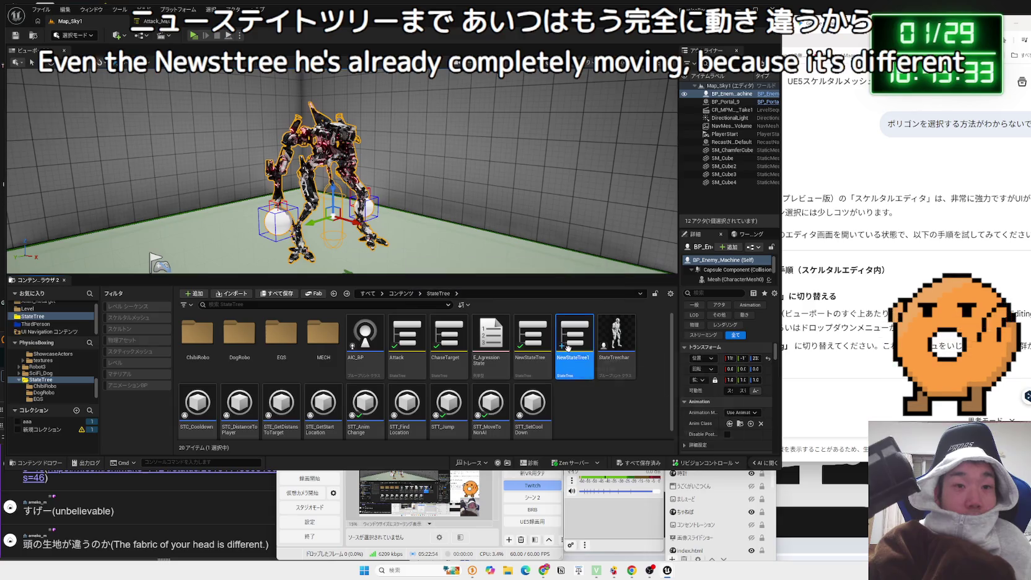
drag(573, 338, 320, 335)
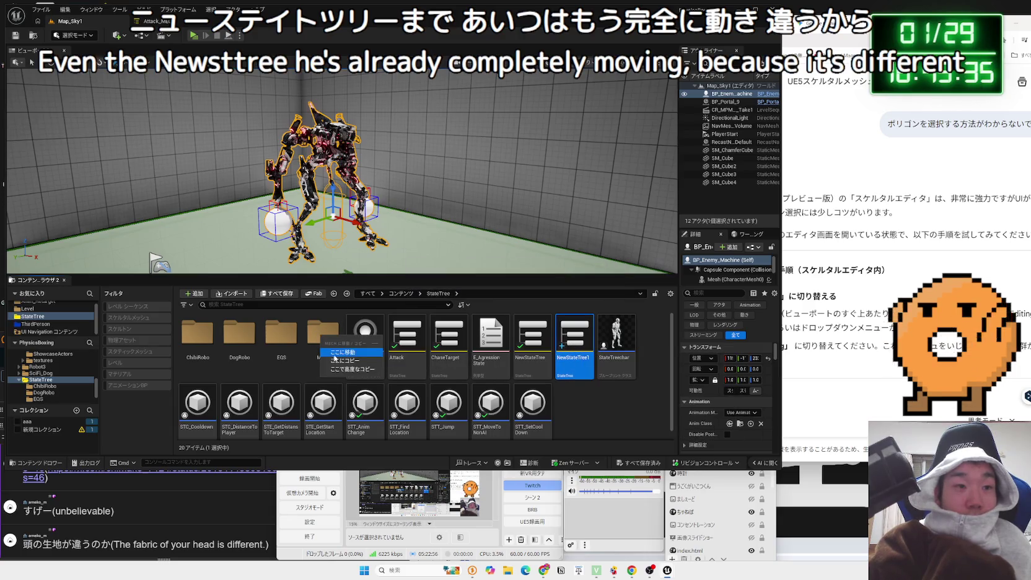
click(343, 352)
click(317, 340)
double_click(317, 341)
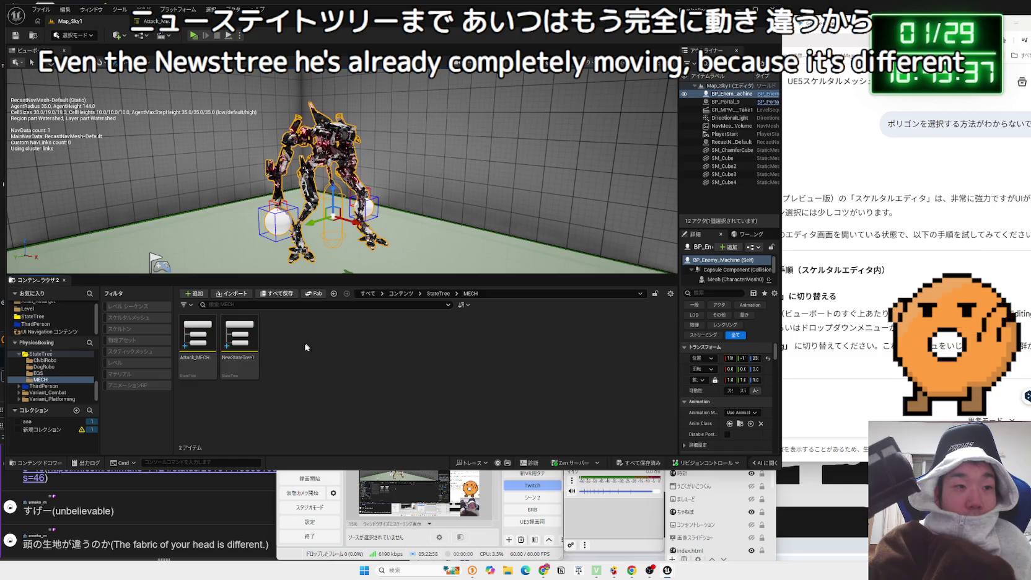
Rename the copied state tree to ST_MECH
click(250, 356)
key(F2)
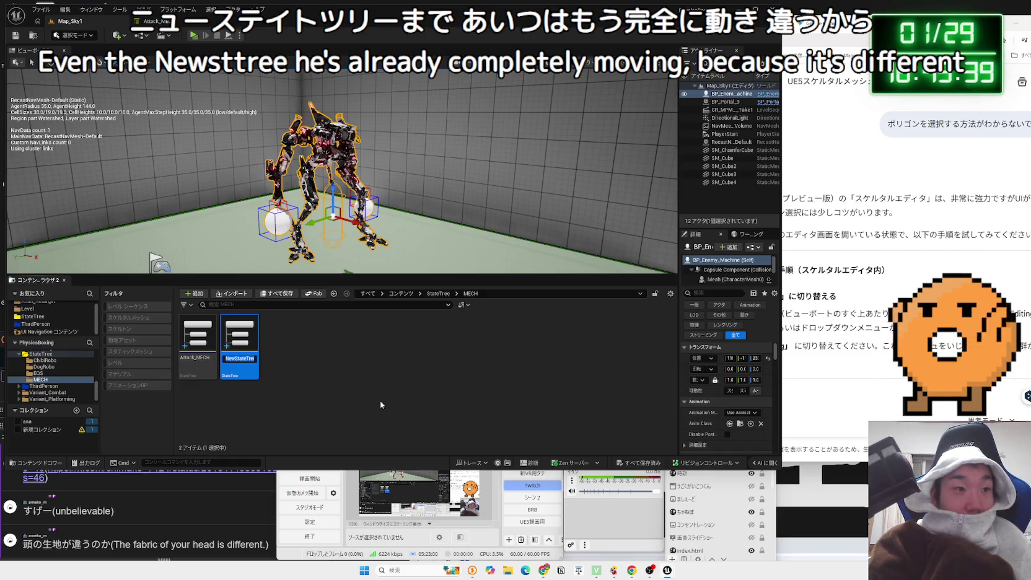
text(ST_ME)
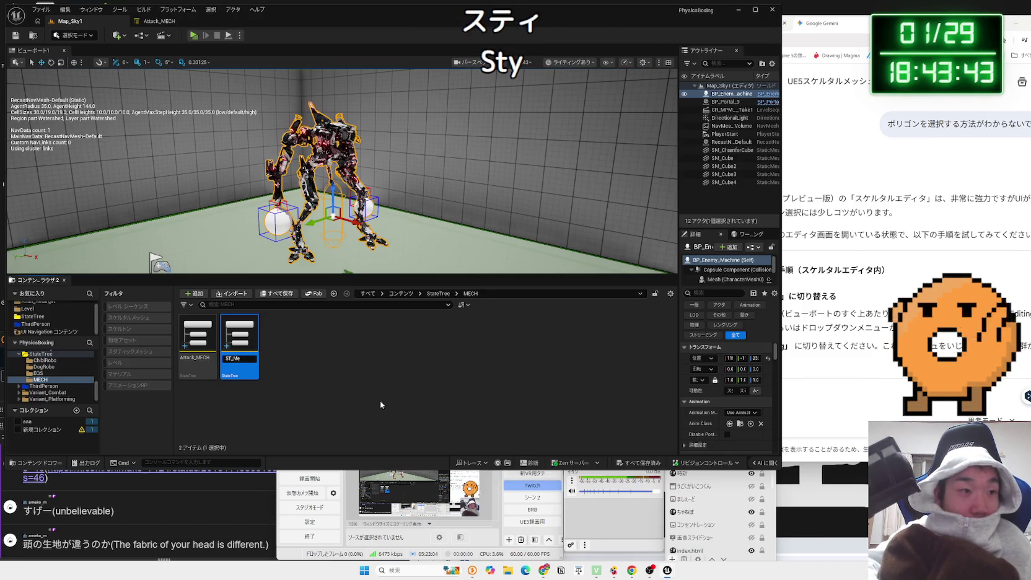
text(CH)
key(Return)
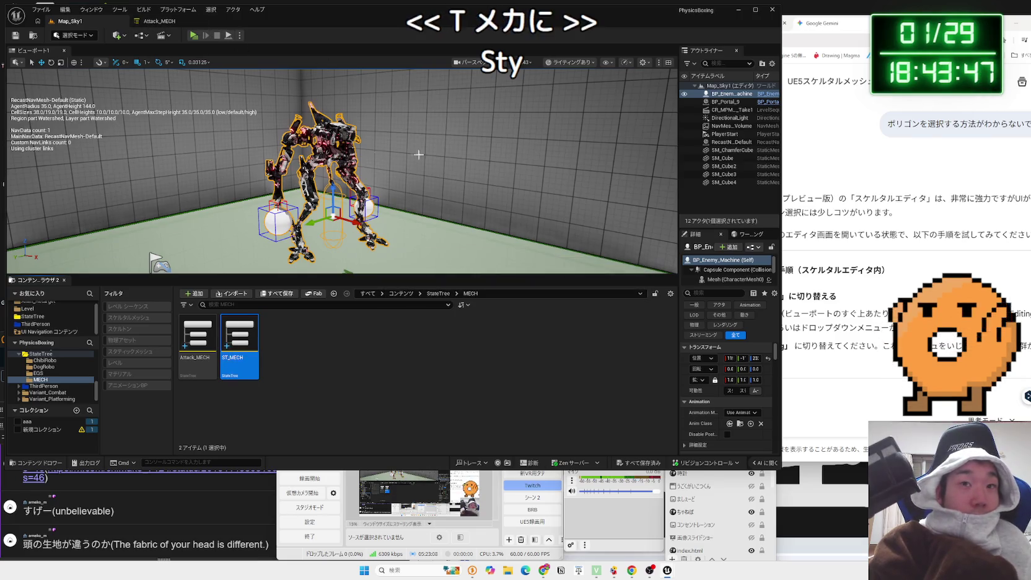
Assign ST_MECH as the State Tree asset of BP_Enemy_Machine's StateTree component
click(767, 94)
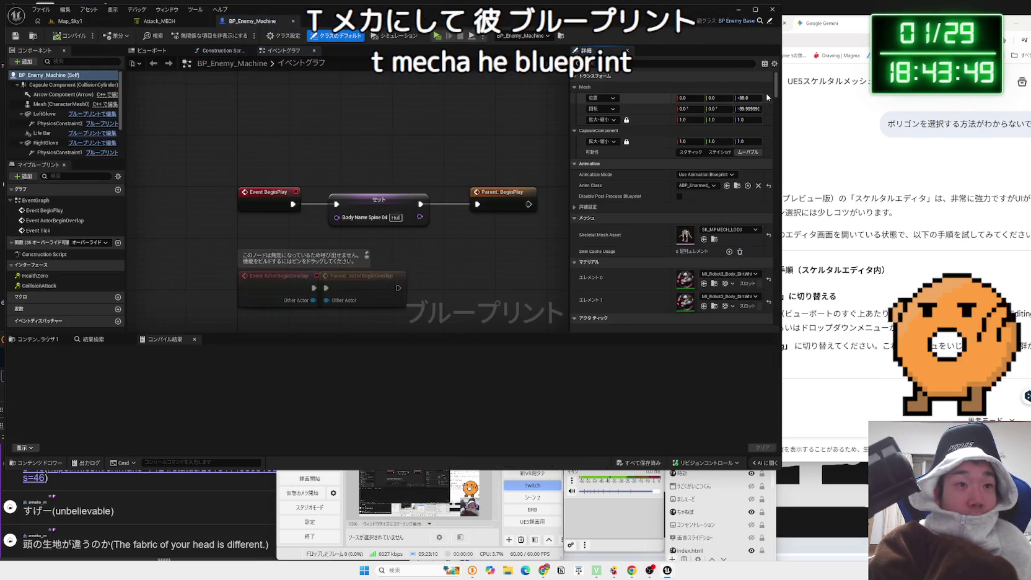
click(149, 50)
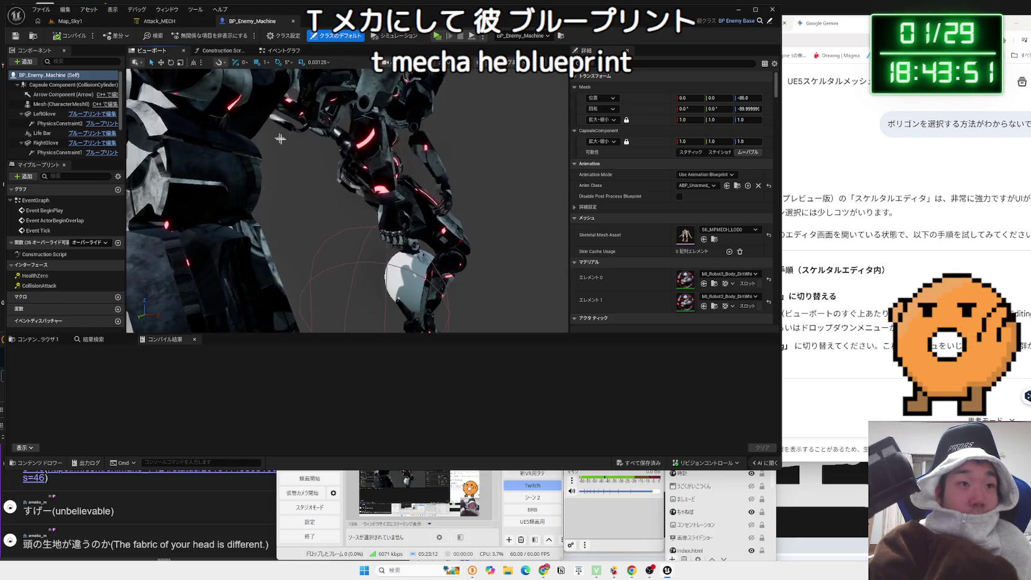
scroll(673, 222, down, 5)
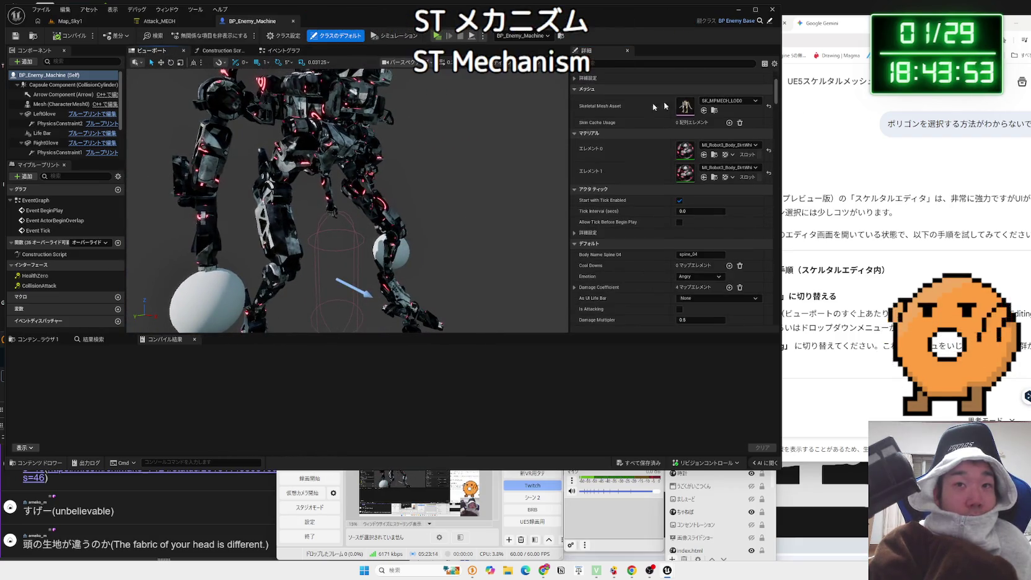
scroll(57, 123, down, 3)
click(41, 152)
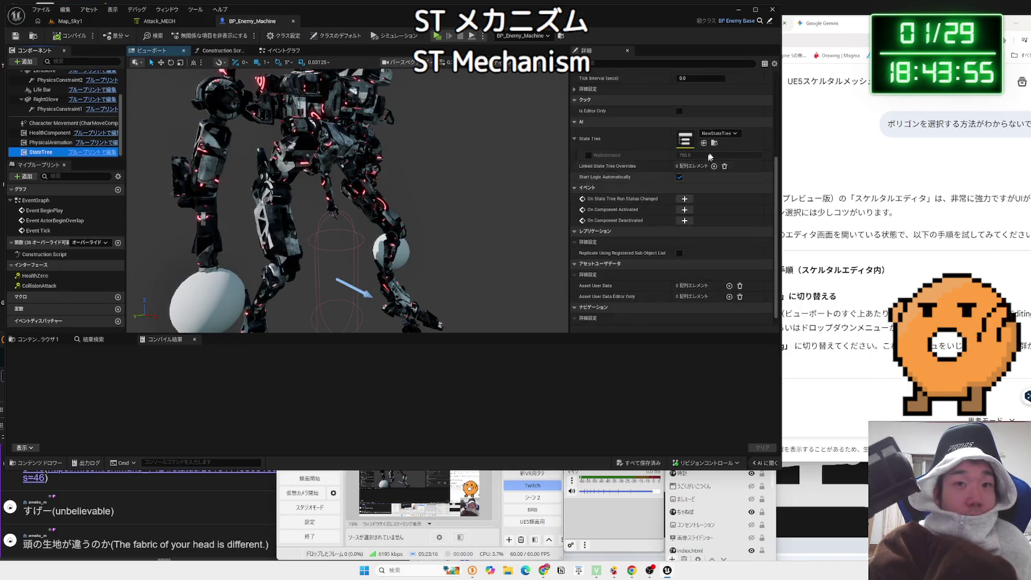
click(719, 133)
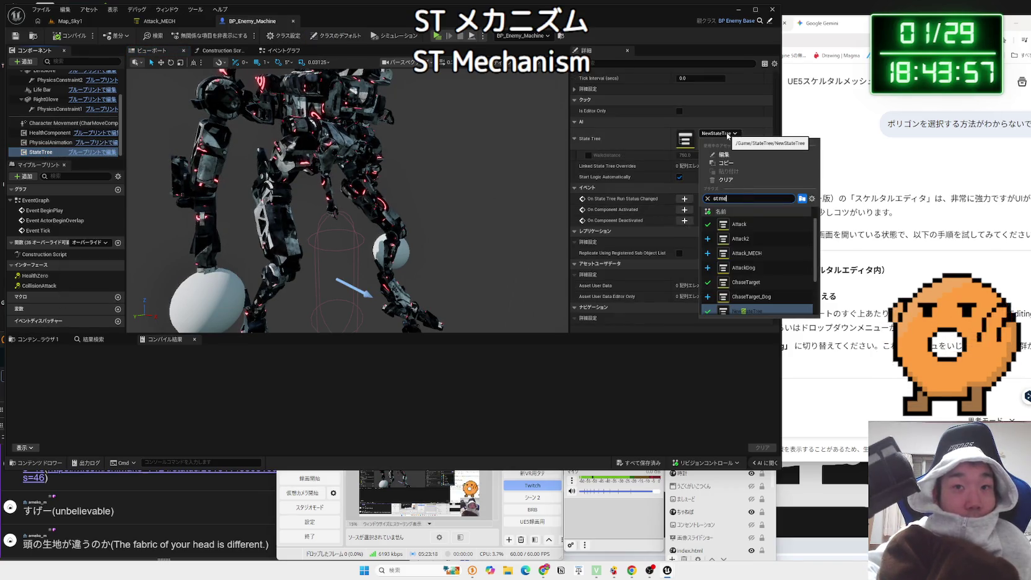
scroll(762, 283, down, 2)
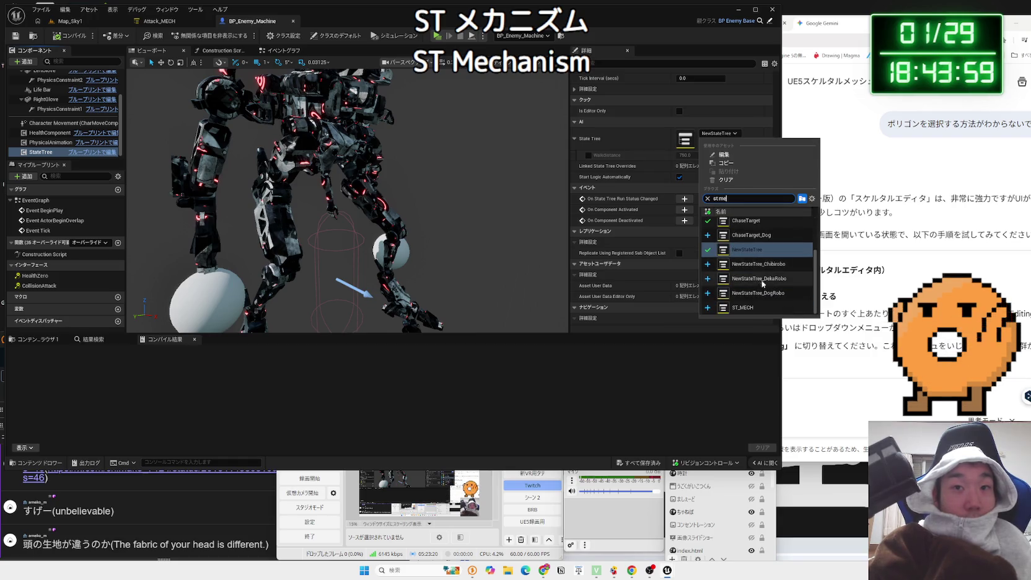
click(761, 308)
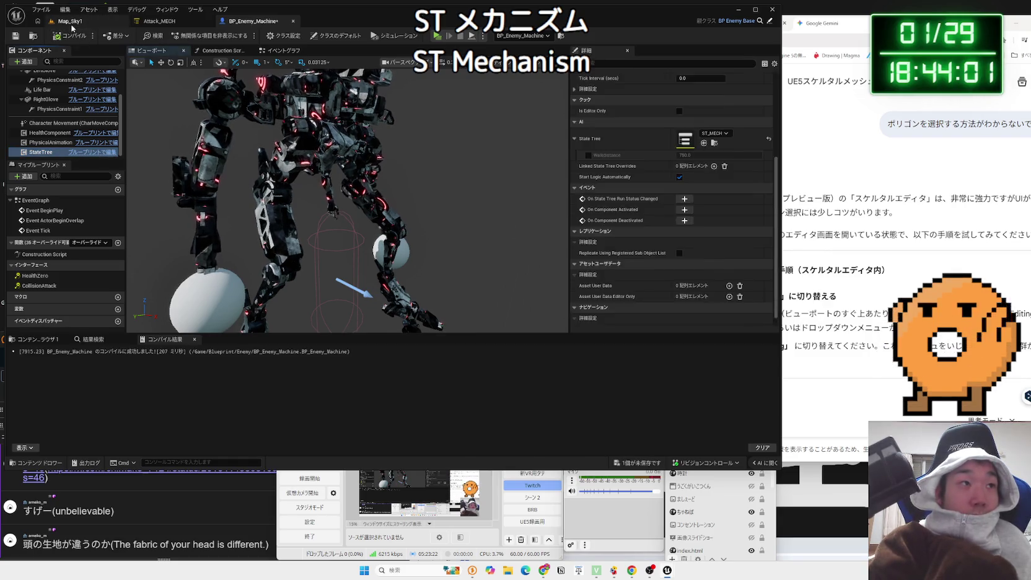
Switch to the Attack_MECH state tree editor
click(175, 25)
click(251, 21)
click(159, 21)
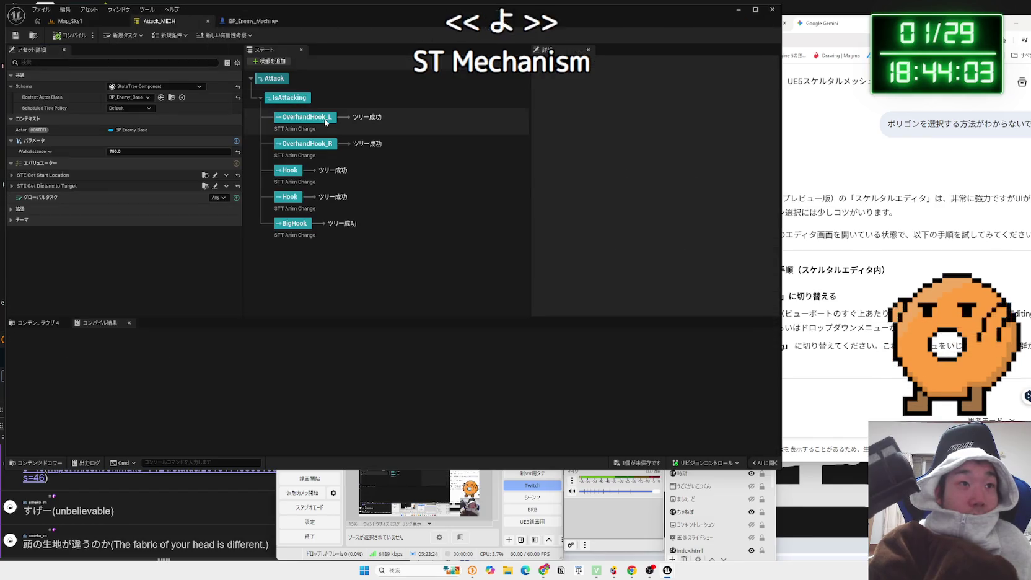
Review the ST_MECH states and the Chase state's linked asset, then return to BP_Enemy_Machine
click(305, 117)
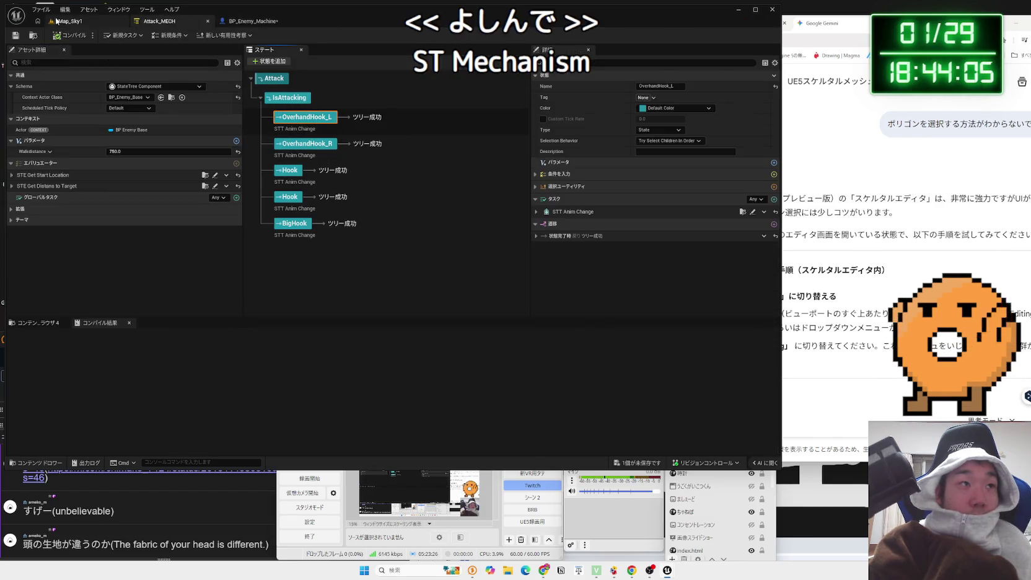
click(56, 21)
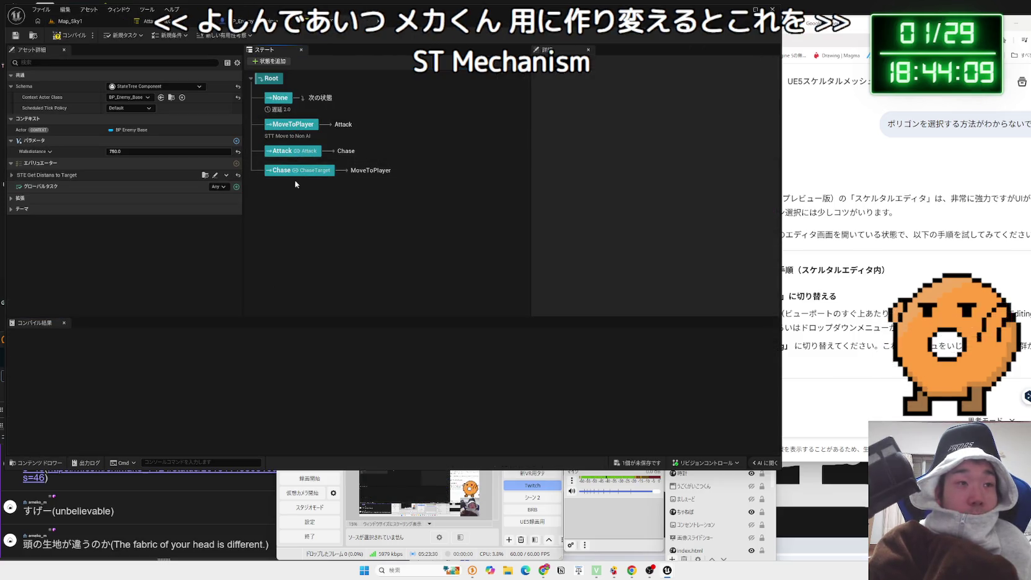
click(297, 171)
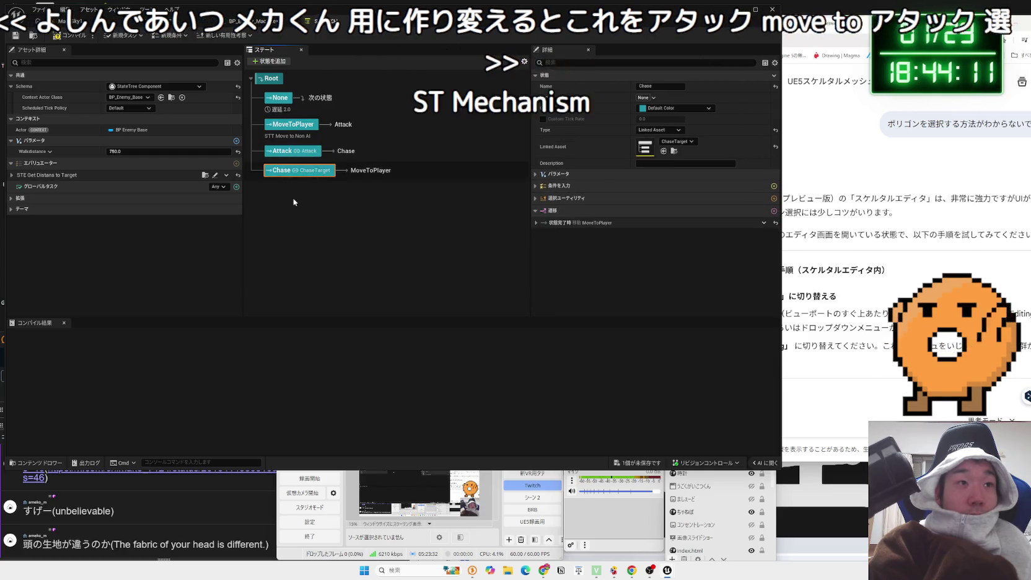
click(294, 202)
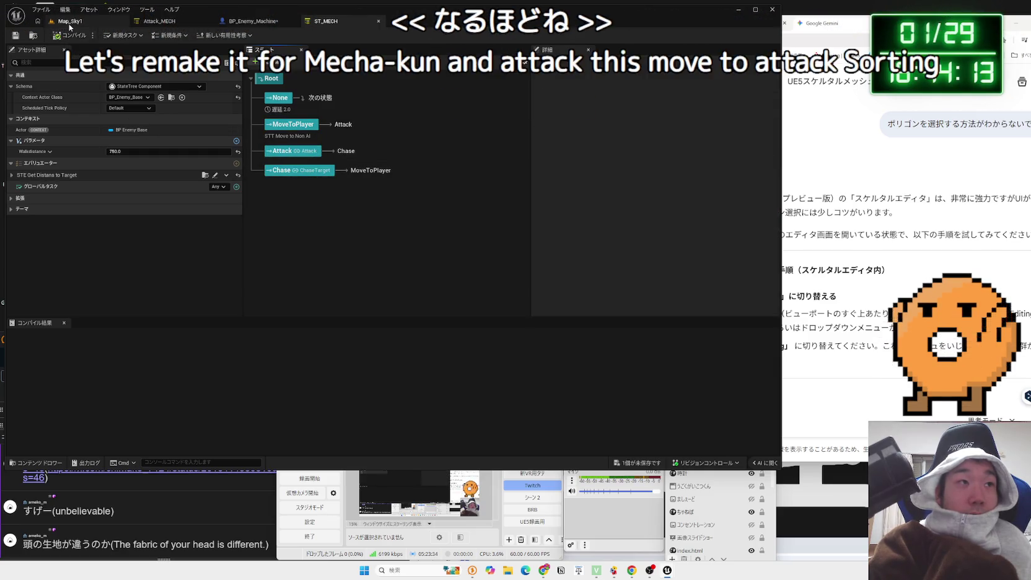
click(70, 21)
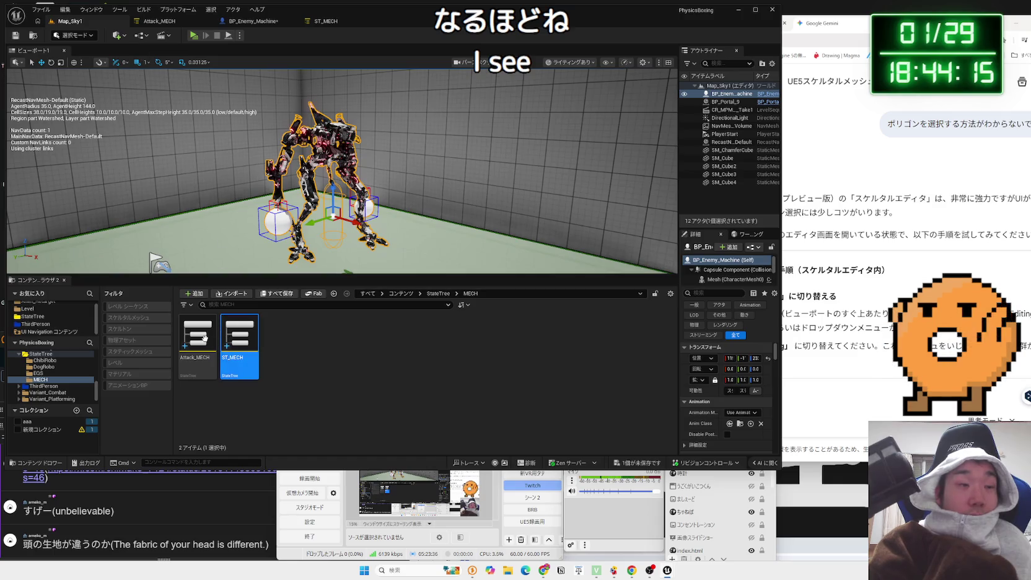
click(251, 21)
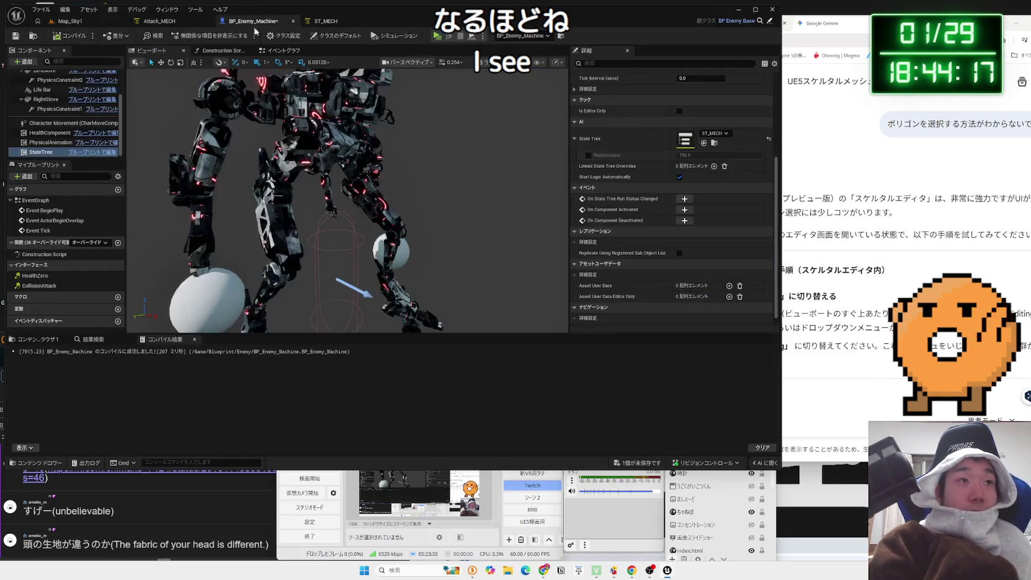
Clear the State Tree asset field on the BP_Enemy_Machine StateTree component
click(714, 133)
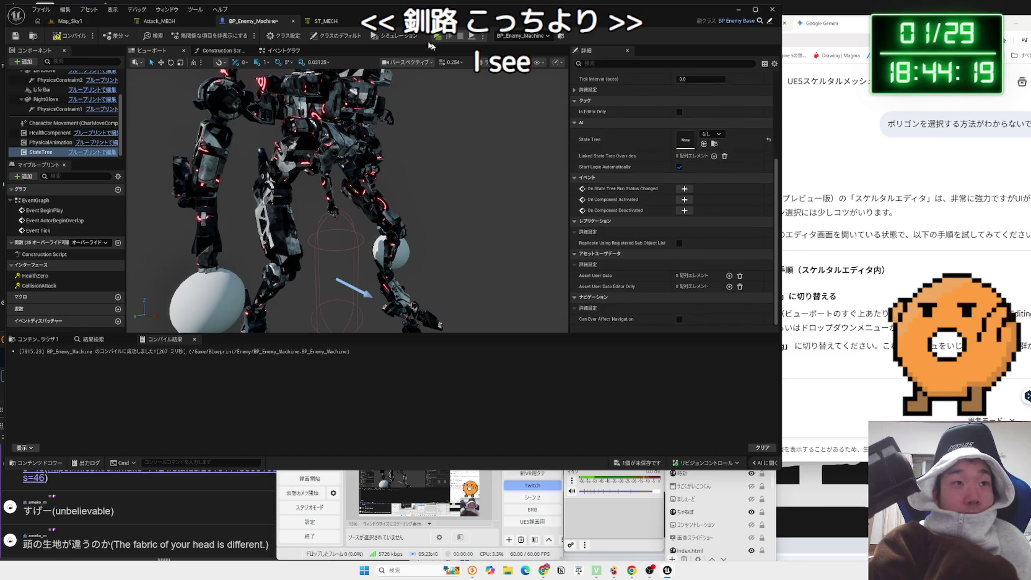
click(322, 22)
click(77, 22)
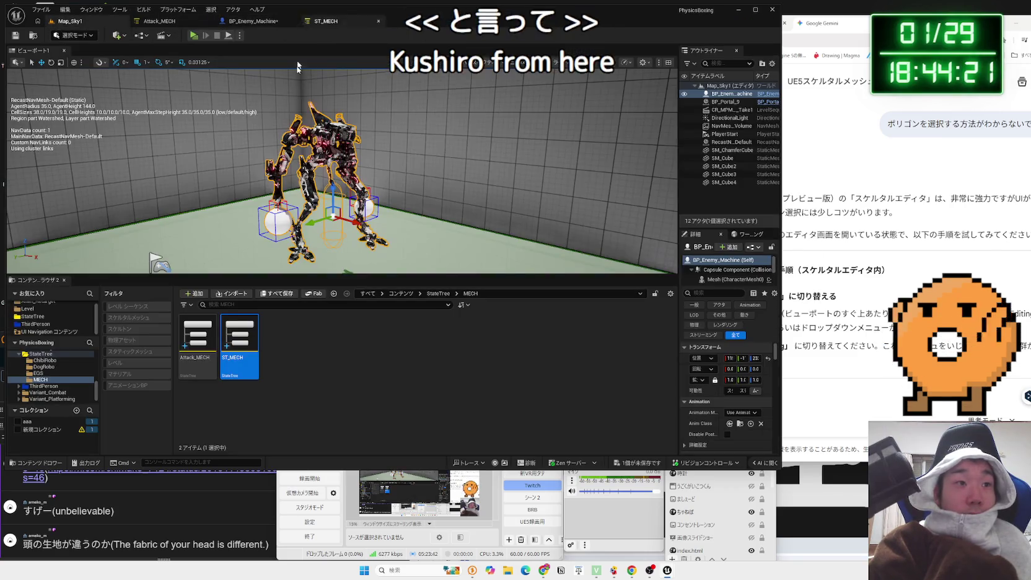
Force-delete the ST_MECH asset and save the BP_Enemy_Machine blueprint
right_click(241, 353)
click(291, 170)
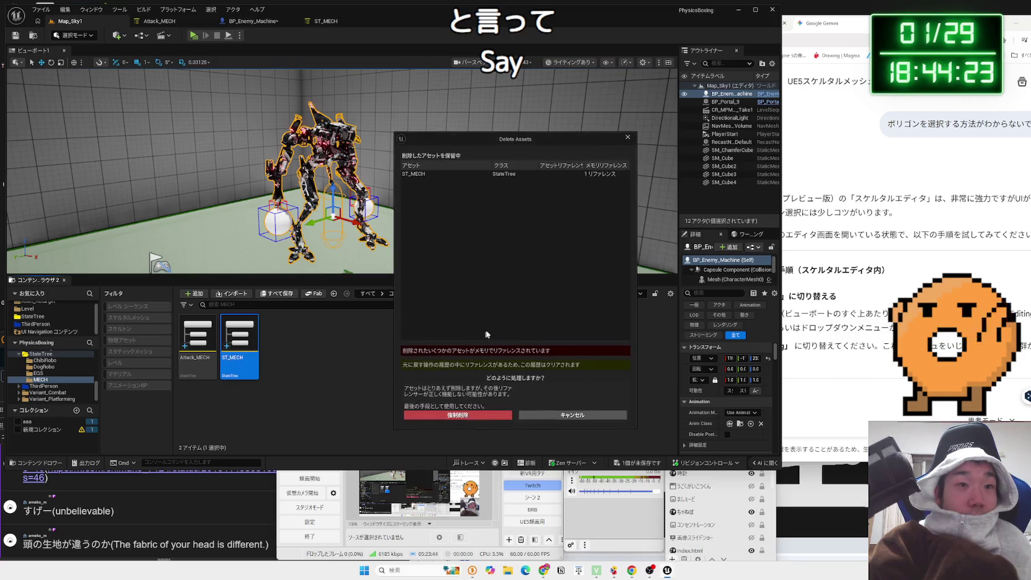
click(474, 415)
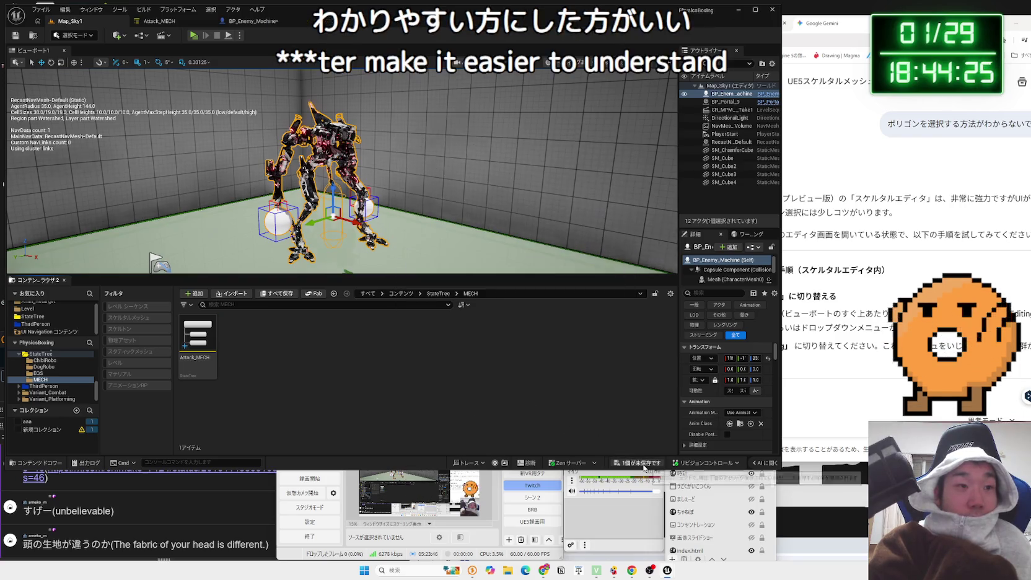
click(570, 375)
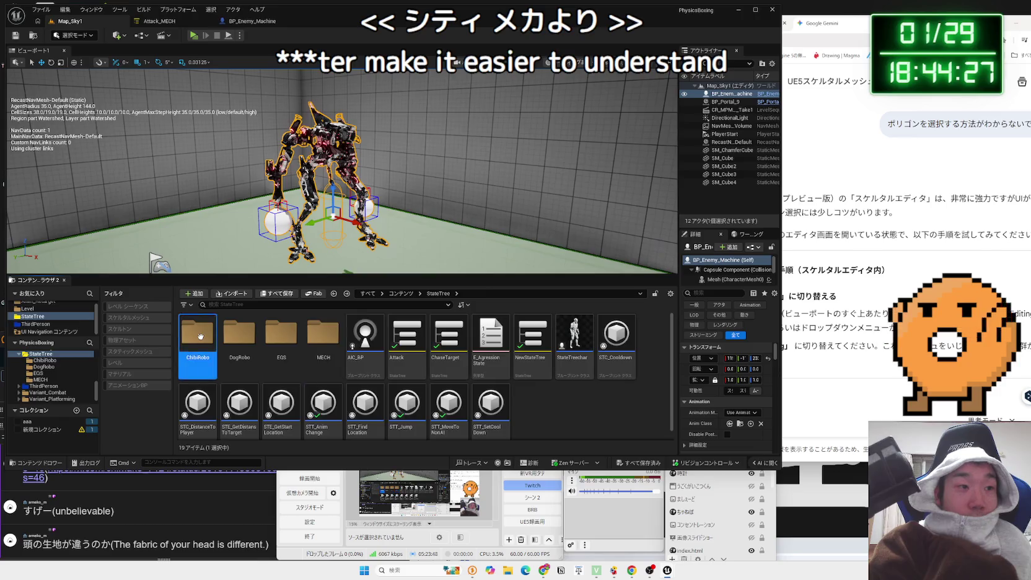
Open NewStateTree_DekaRobo from the ChibiRobo folder
click(44, 360)
key(Up)
key(Down)
key(Down)
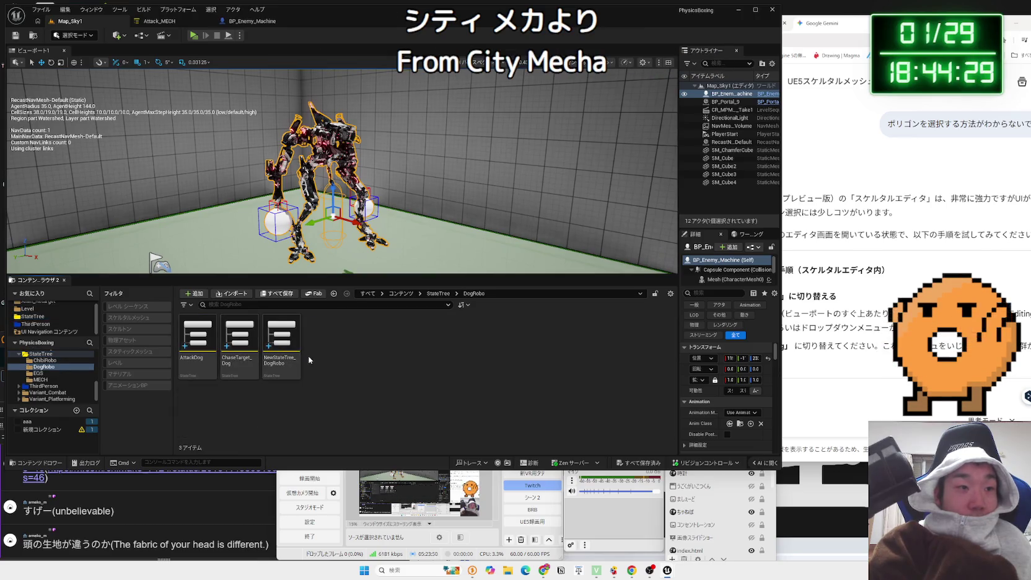
key(Up)
key(Up)
click(248, 343)
double_click(204, 340)
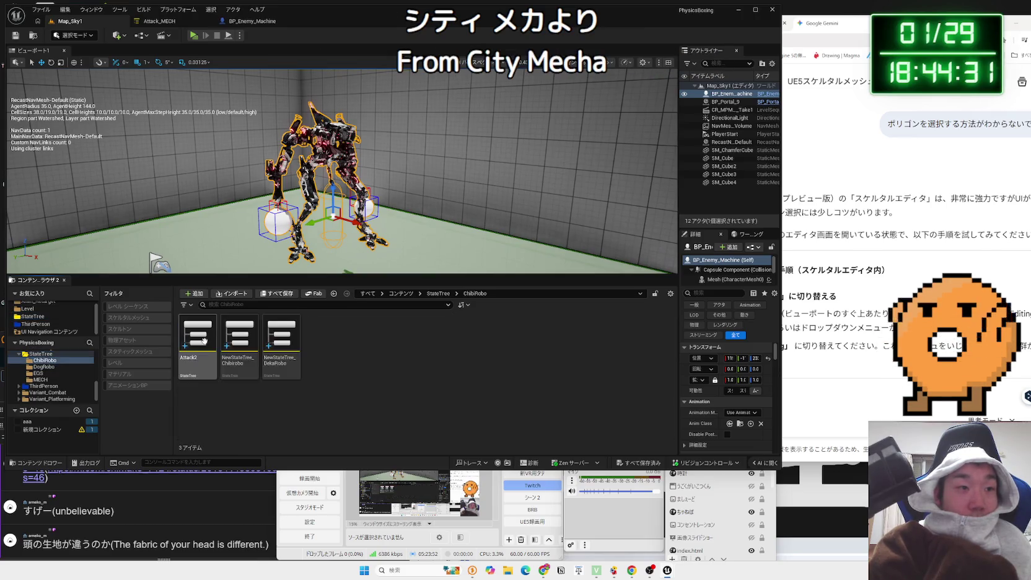
double_click(288, 344)
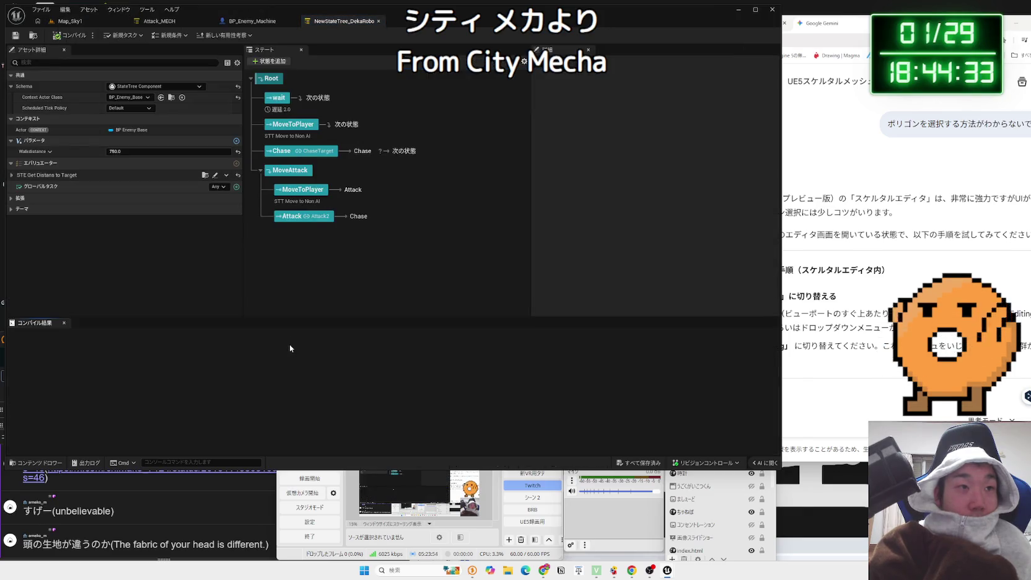
Close the DekaRobo state tree and open NewStateTree_DogRobo from the DogRobo folder
click(379, 21)
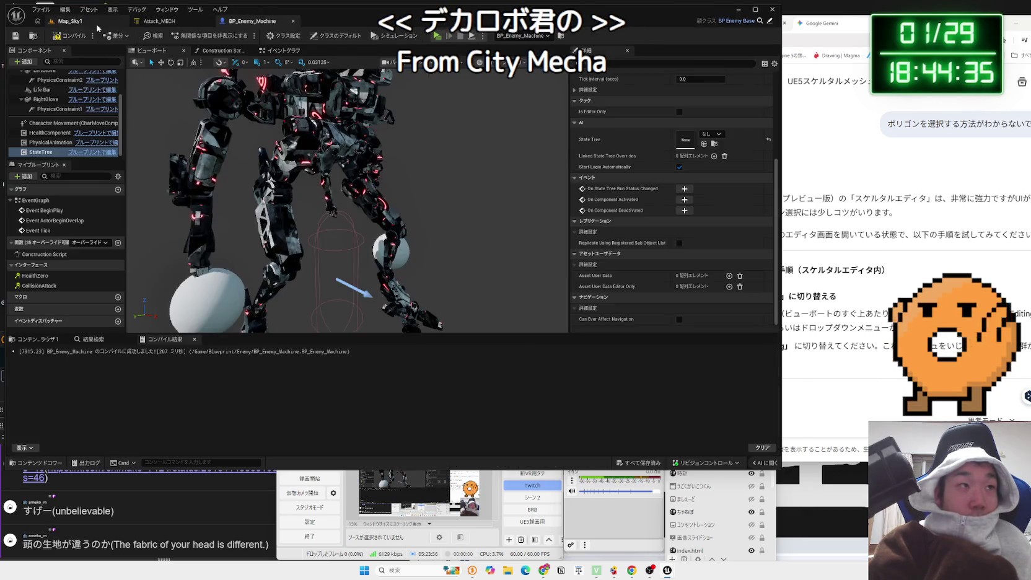
key(alt+Left)
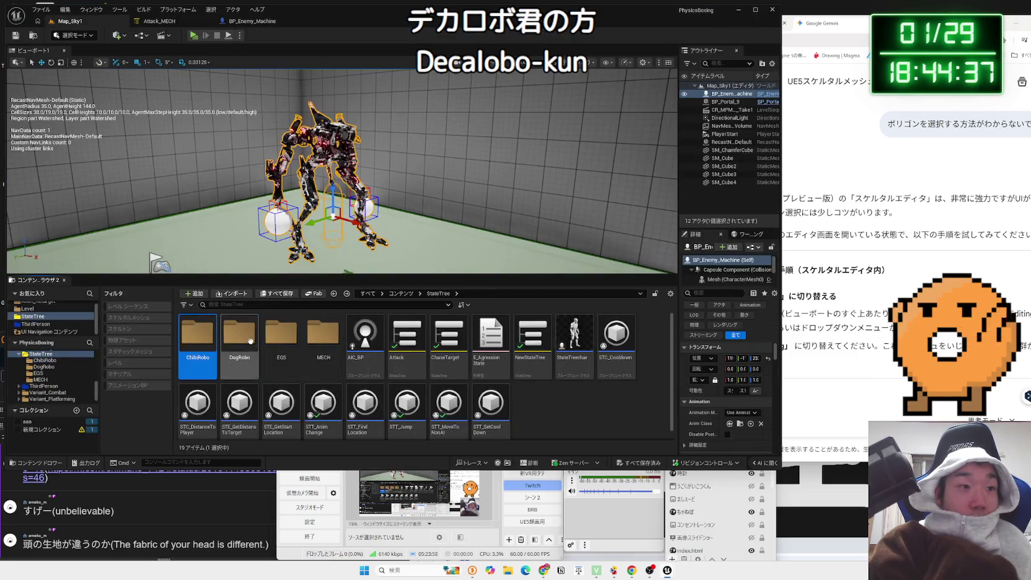
double_click(243, 345)
double_click(273, 336)
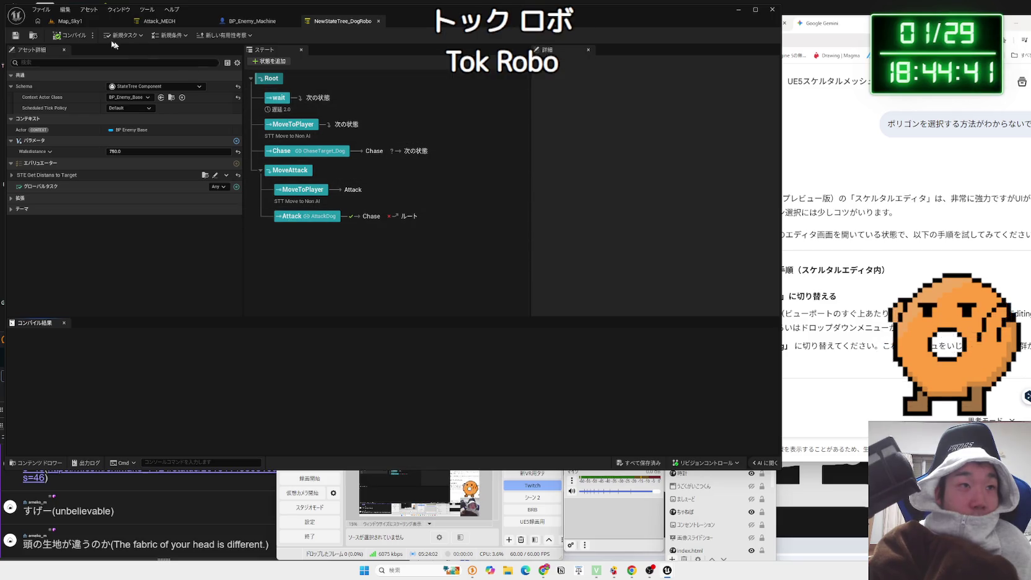
Reopen NewStateTree_DekaRobo from the ChibiRobo folder and bring it into view for comparison
click(70, 21)
click(40, 373)
click(40, 379)
double_click(275, 341)
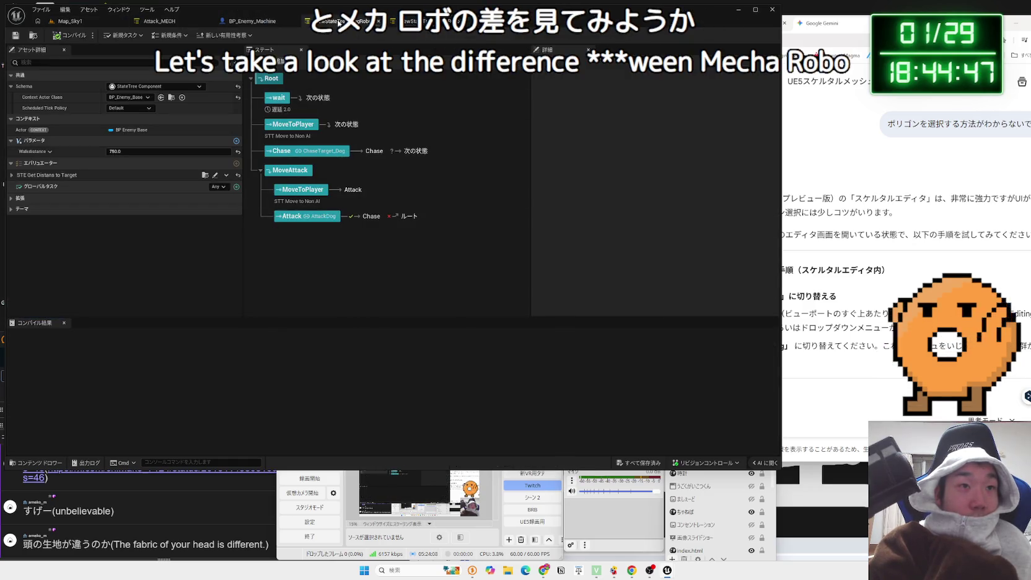
click(425, 21)
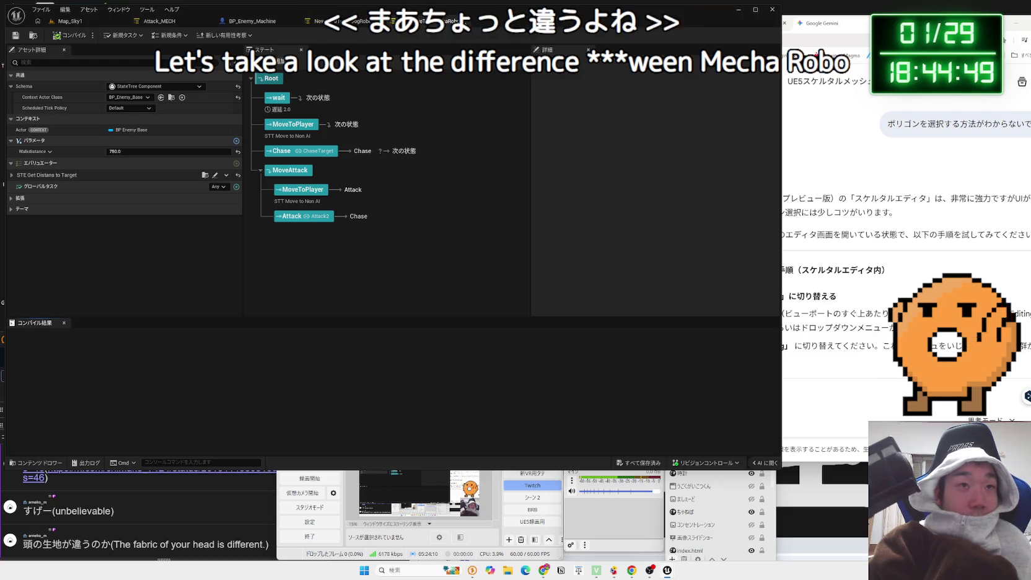
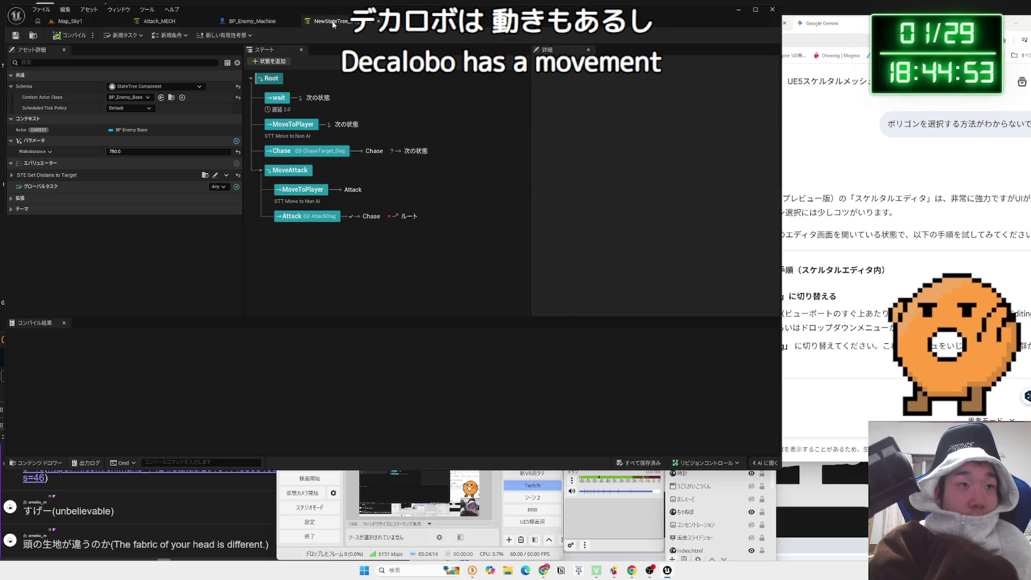
Close the NewStateTree editor and open the ChibiRobo state tree folder in the content browser
click(378, 21)
click(70, 21)
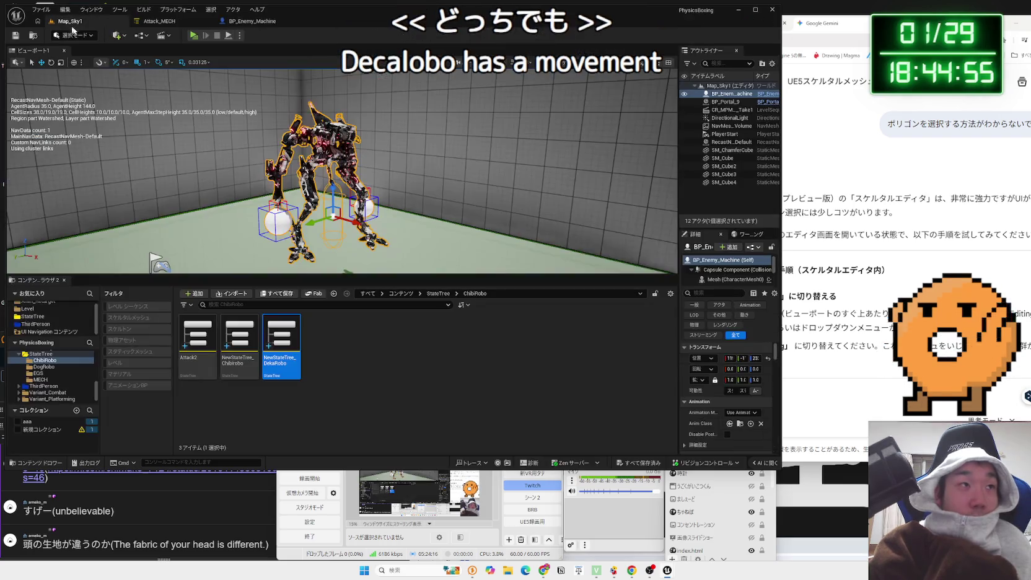
double_click(198, 339)
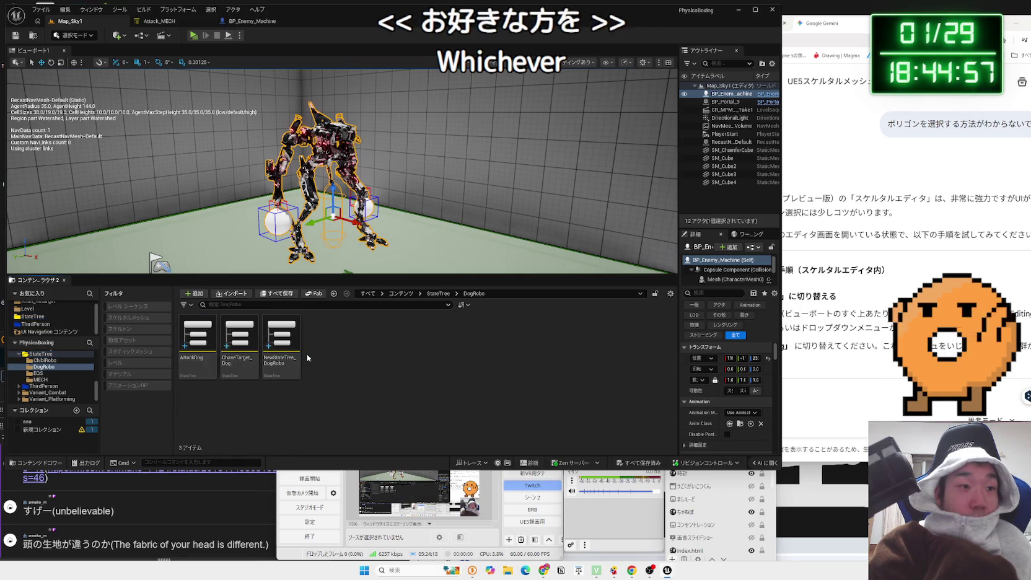
right_click(291, 347)
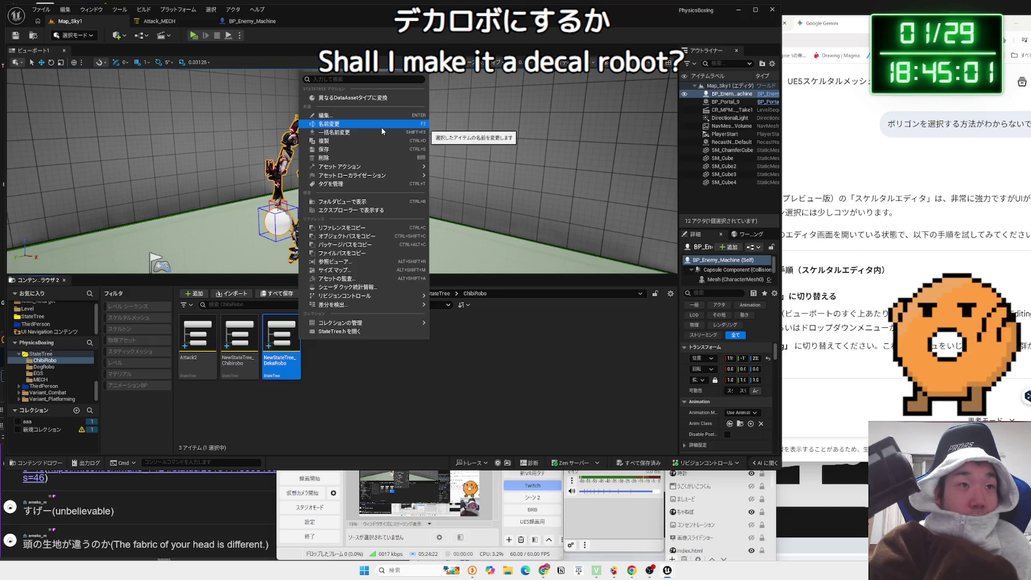
Browse the DogRobo state tree folder, then return to ChibiRobo's Attack2, ChibiRobo and DekaRobo trees
mouse_move(347, 323)
click(40, 379)
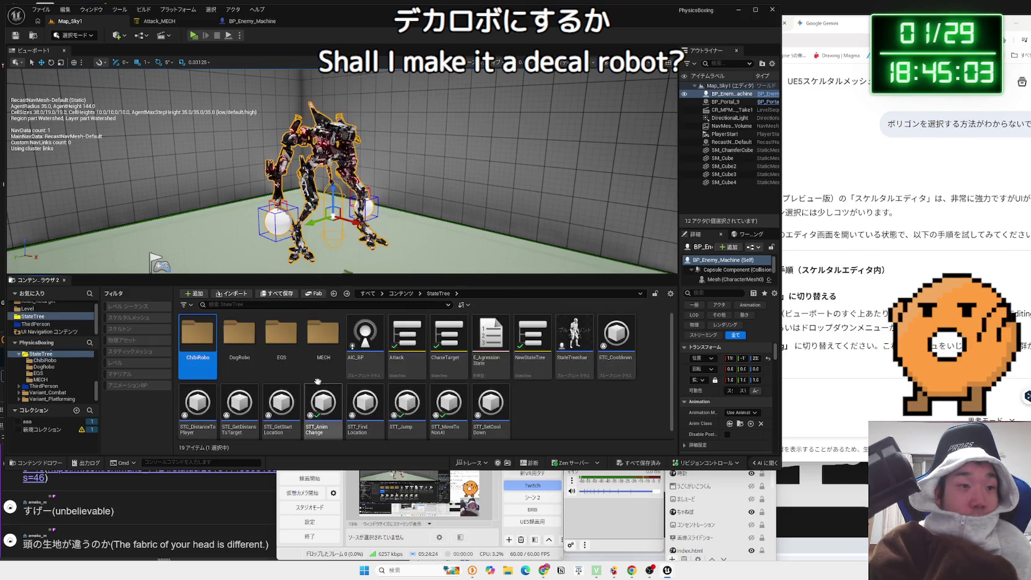
click(44, 367)
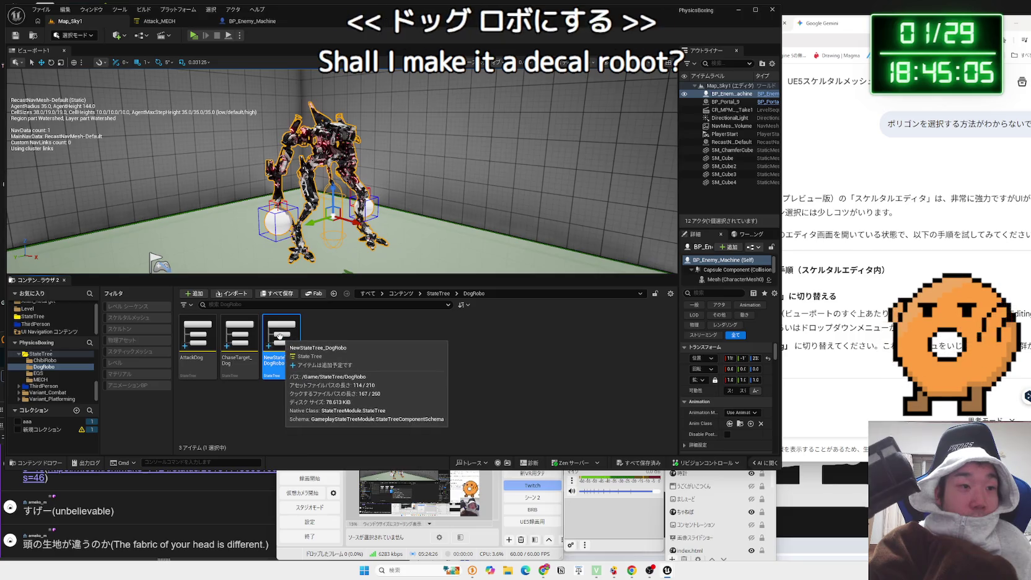
right_click(291, 337)
click(41, 353)
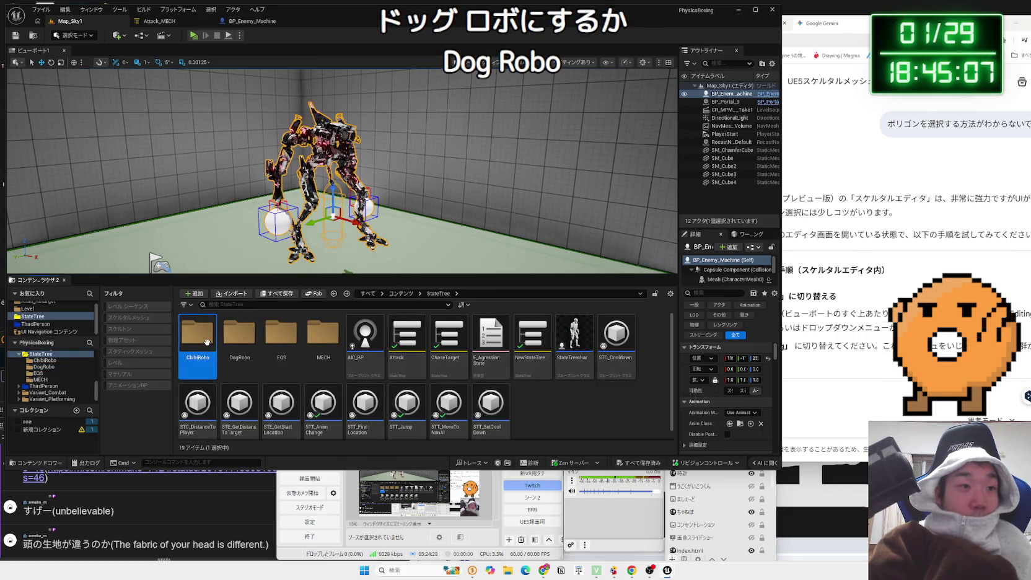
double_click(201, 341)
right_click(291, 334)
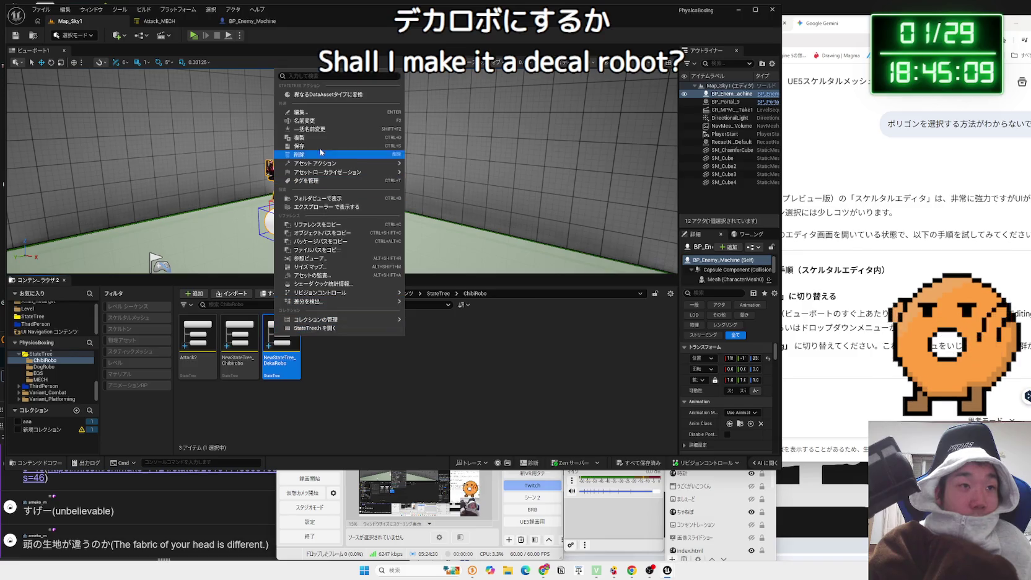
key(Escape)
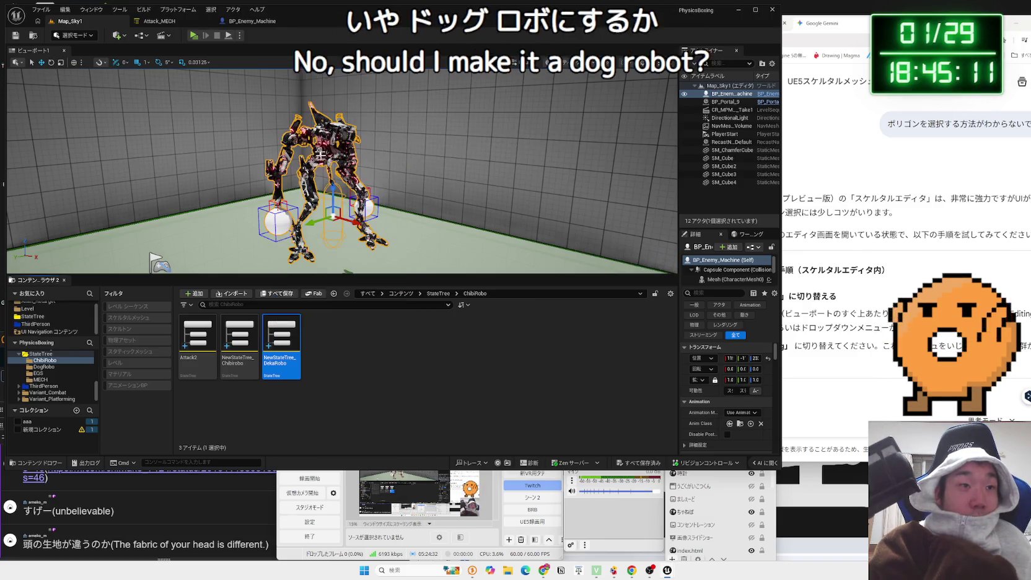
Duplicate NewStateTree_DekaRobo as ST_MECH, move it into the MECH folder and open it
key(ctrl+d)
text(ST_)
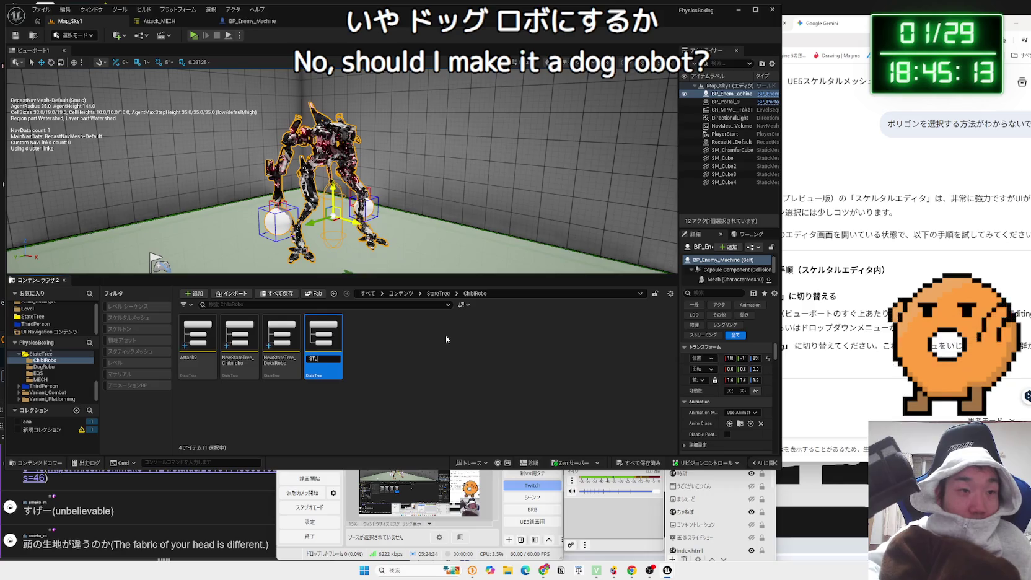
text(MECH)
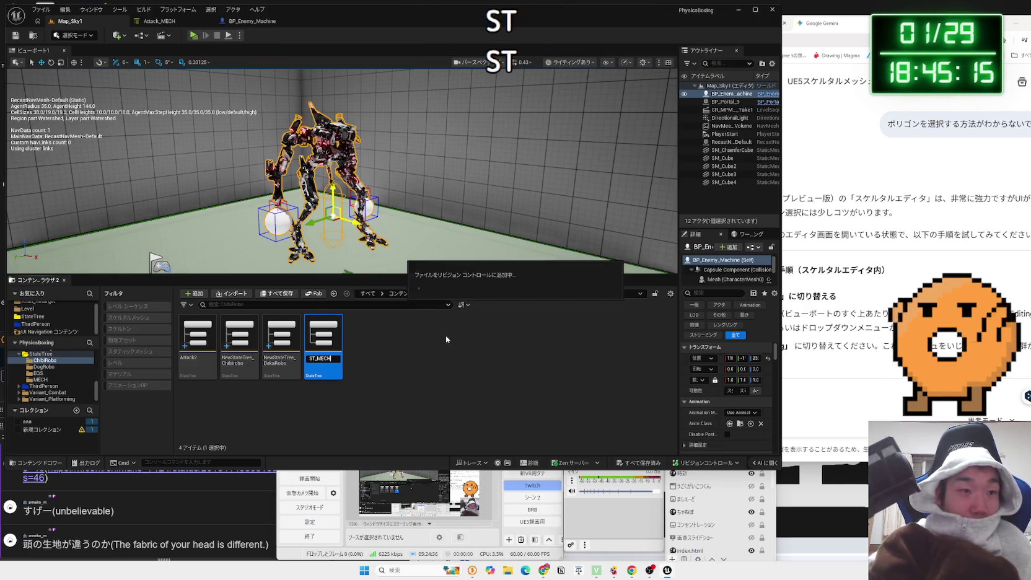
key(Return)
mouse_move(327, 357)
mouse_down()
mouse_move(173, 387)
mouse_move(43, 380)
mouse_up()
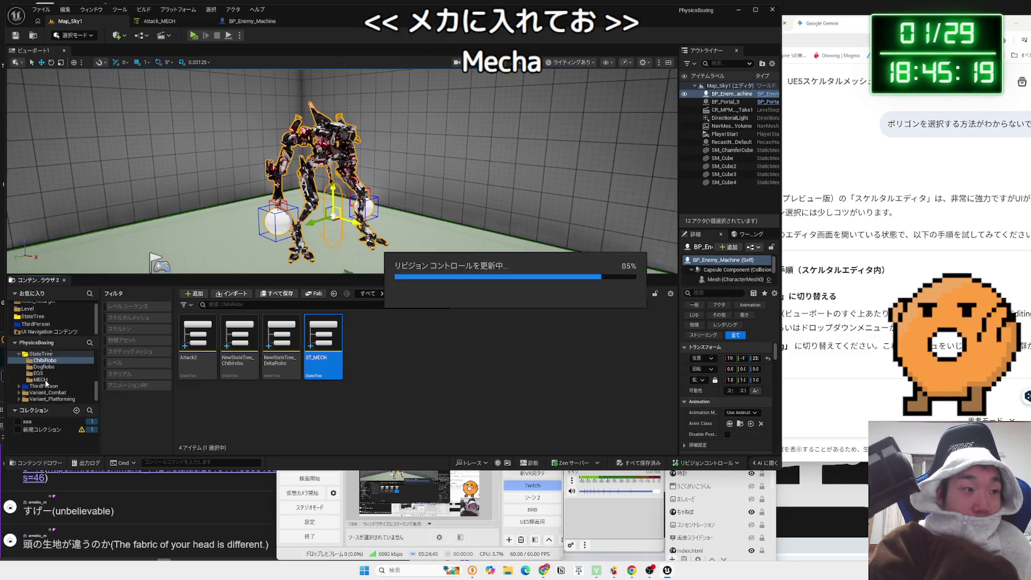
click(44, 380)
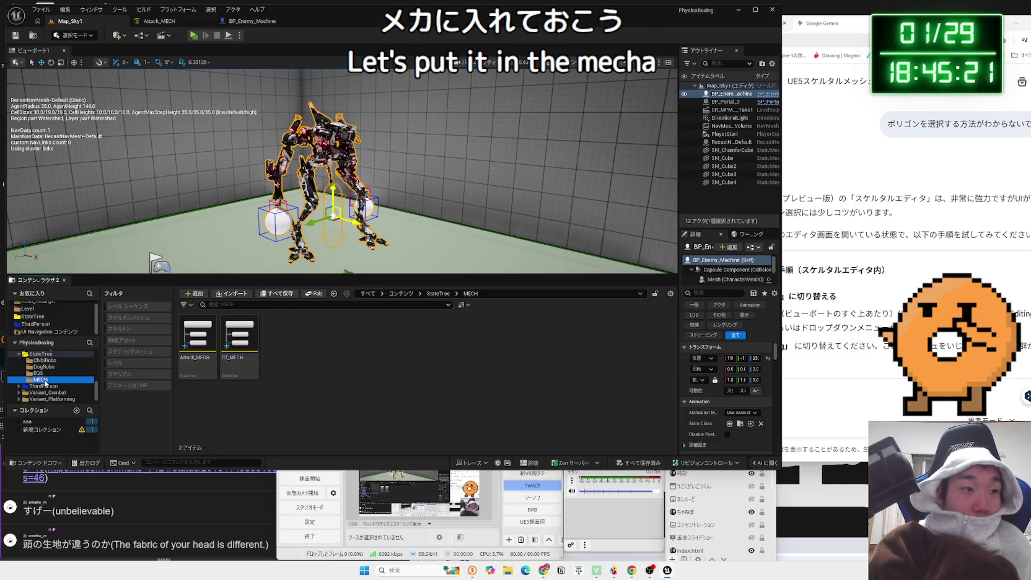
double_click(225, 352)
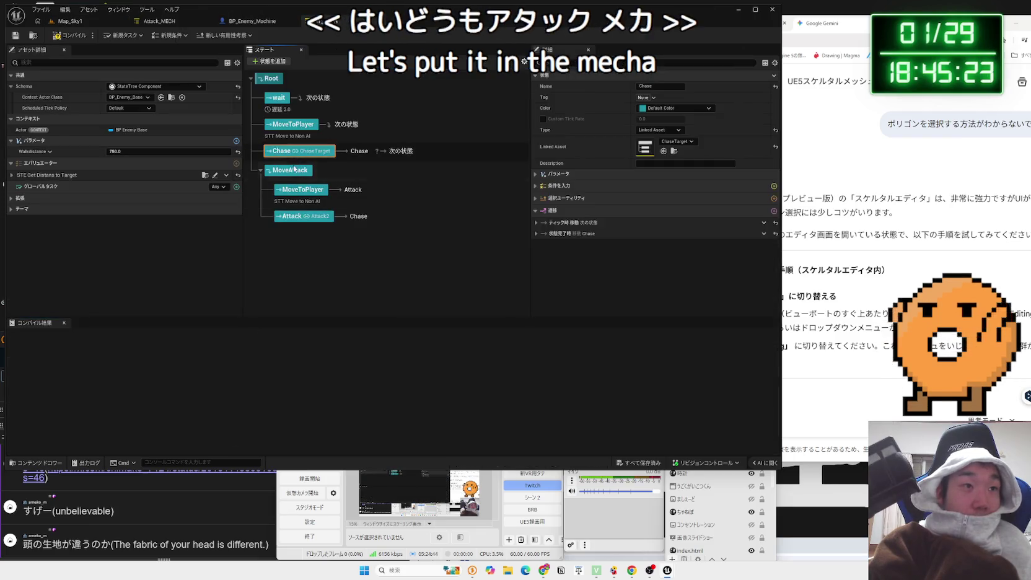
Set the Attack state's Linked Asset to Attack_MECH in ST_MECH and save the tree
click(294, 169)
click(304, 215)
click(302, 189)
click(306, 154)
click(304, 215)
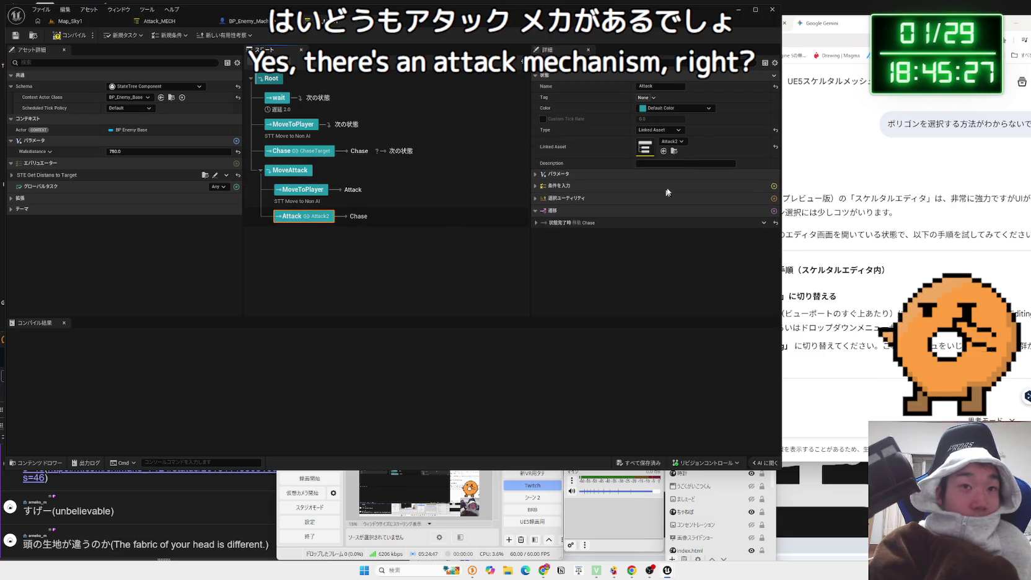
click(679, 142)
text(mech)
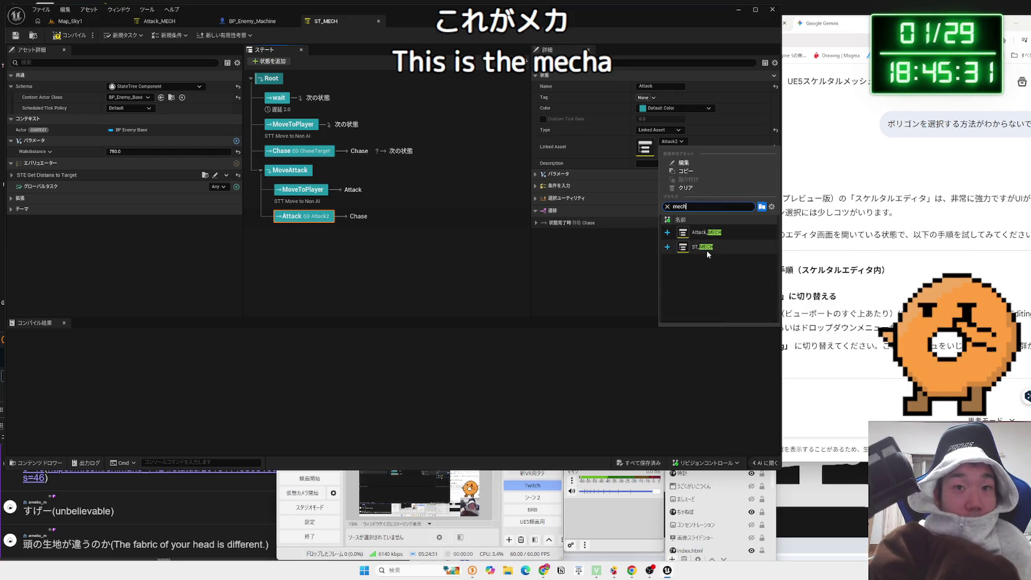
click(711, 238)
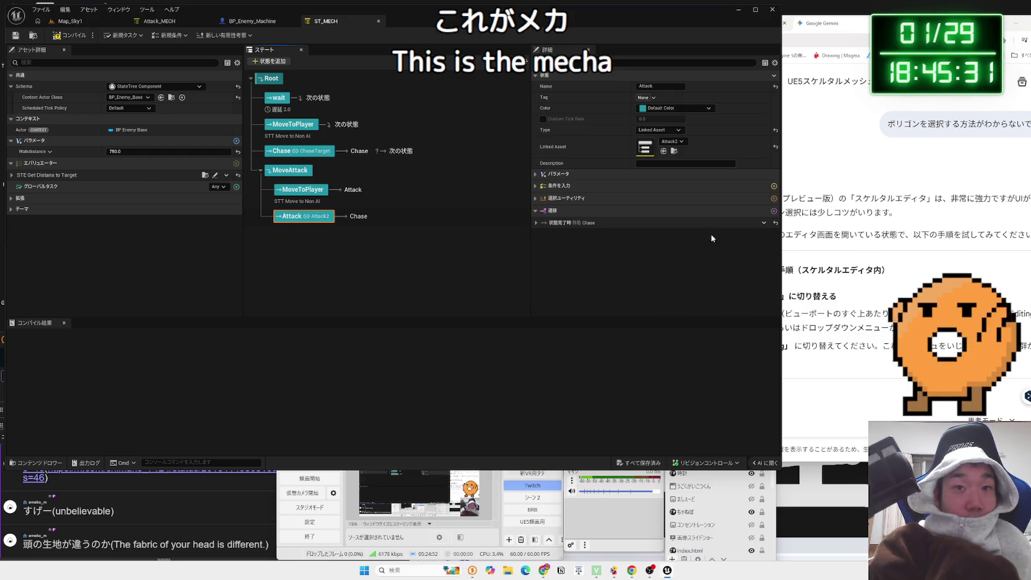
click(635, 463)
click(564, 374)
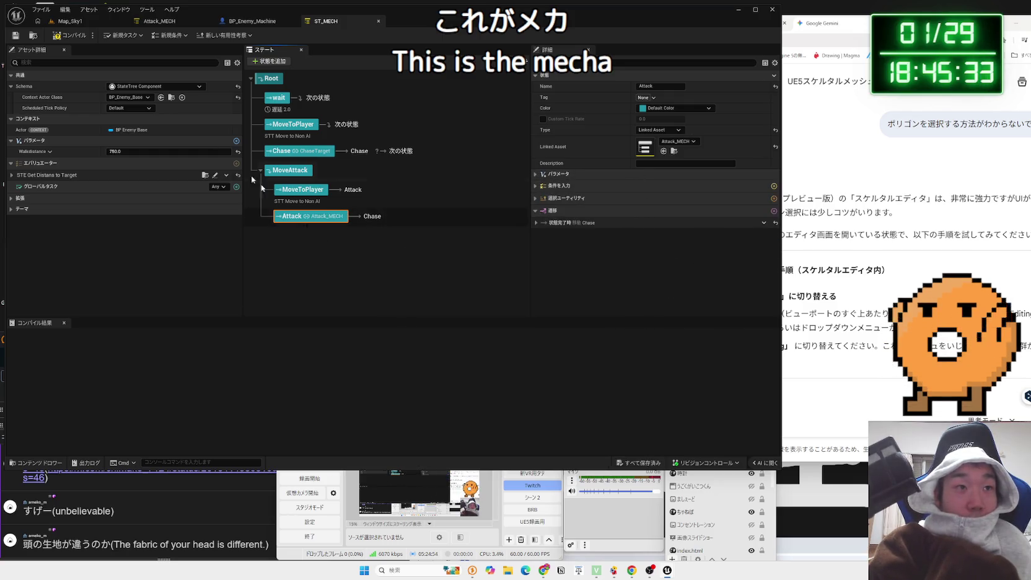
Review Attack_MECH's attack states and confirm ST_MECH now links to it
click(68, 21)
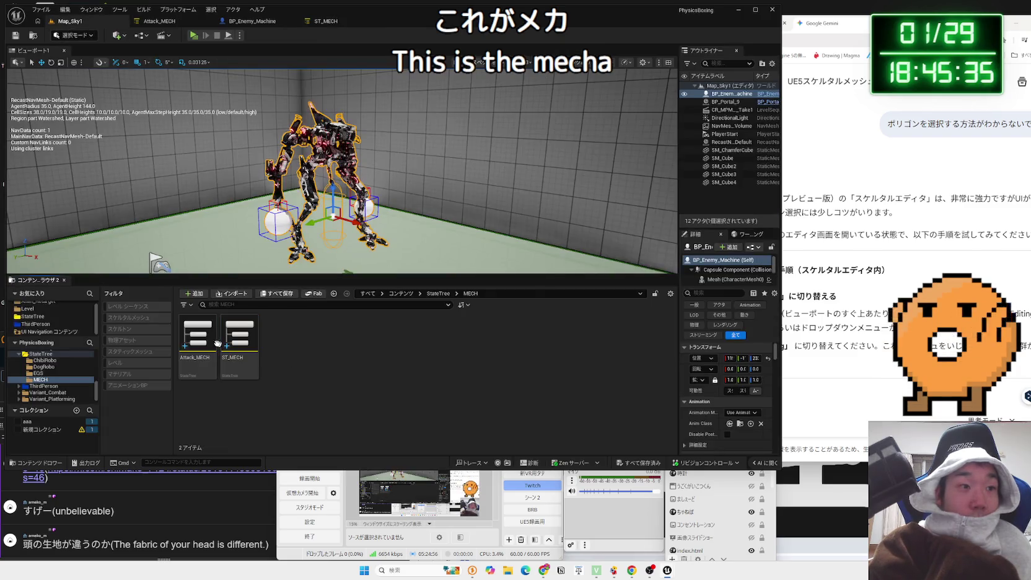
double_click(213, 342)
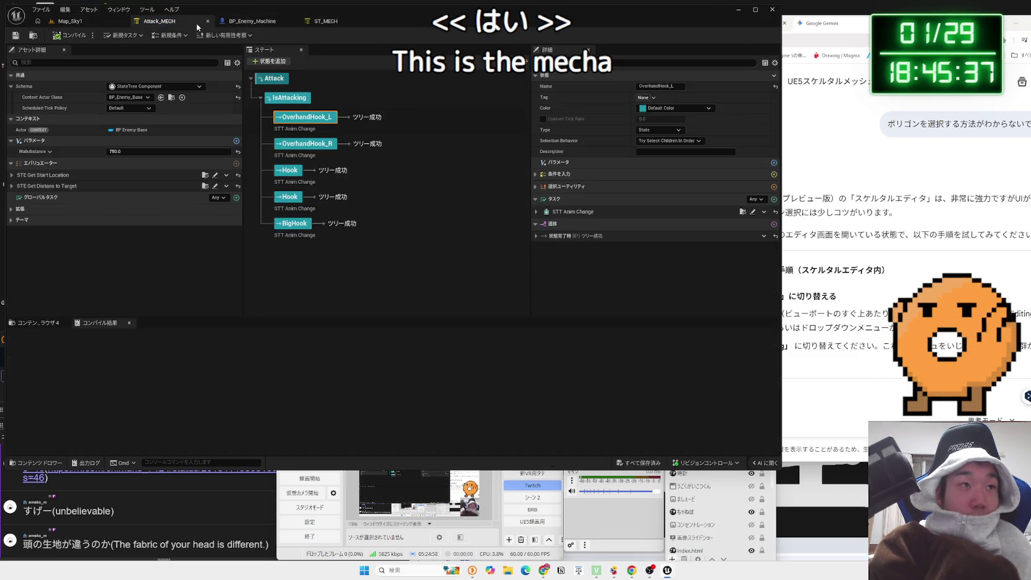
click(60, 23)
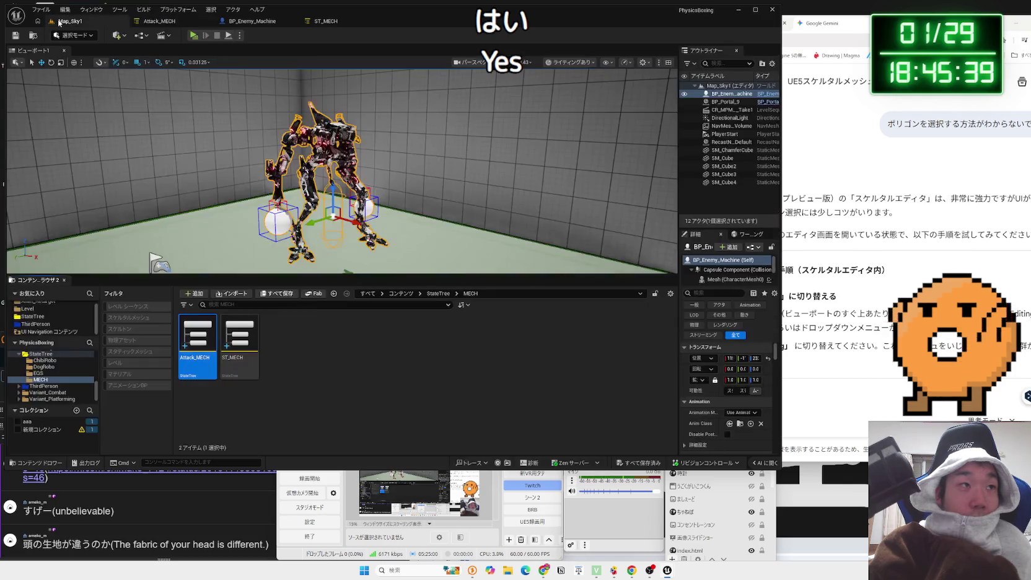
double_click(247, 349)
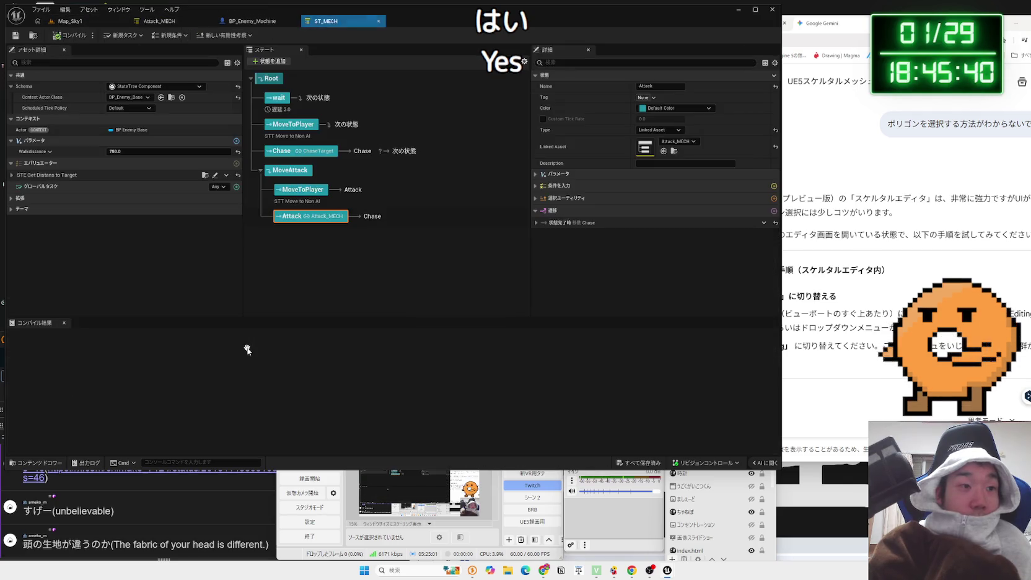
click(378, 23)
Set the State Tree of BP_Enemy_Machine's StateTree component to ST_MECH and save the blueprint
click(65, 21)
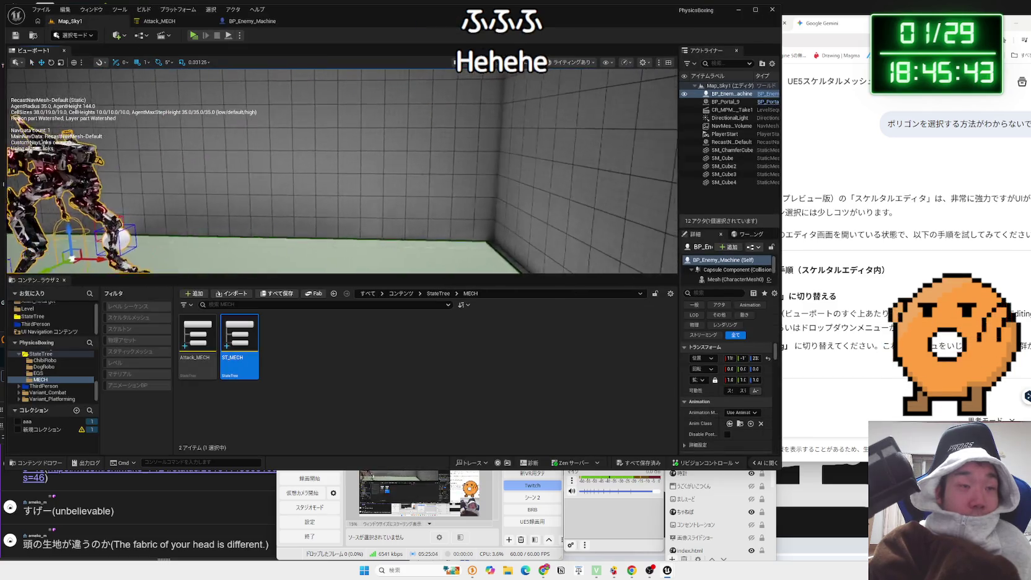
key(f)
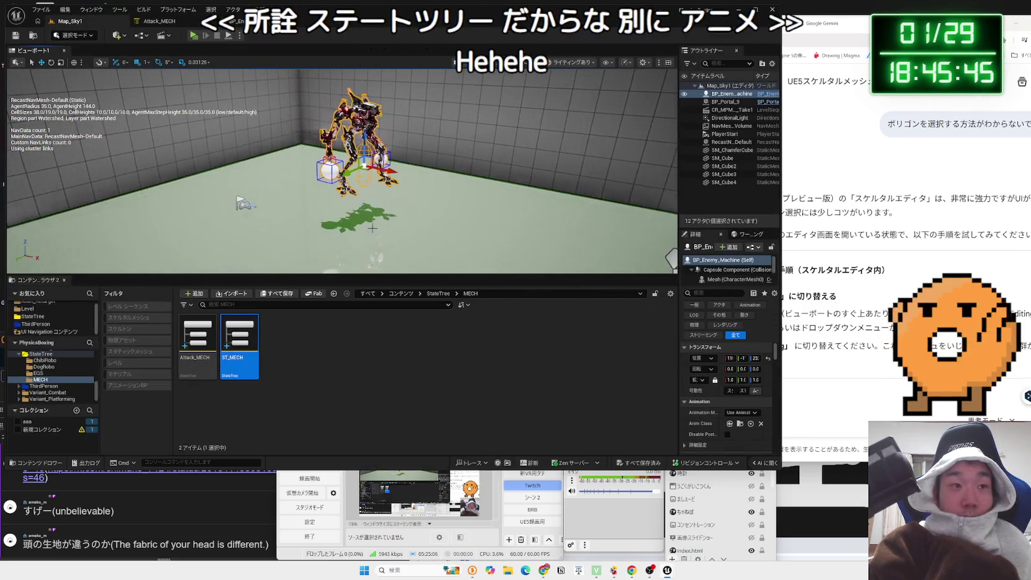
click(194, 22)
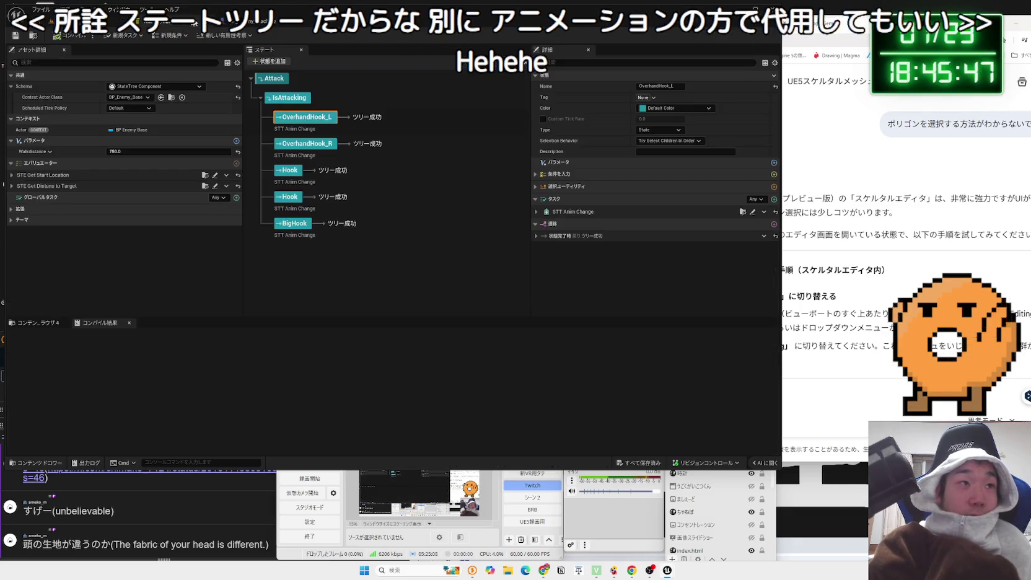
click(232, 23)
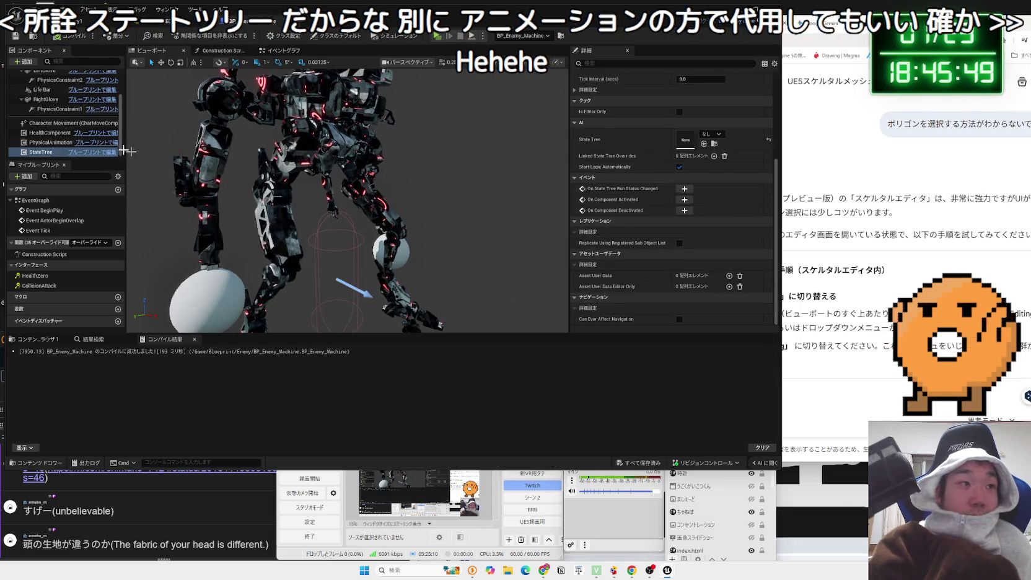
click(45, 153)
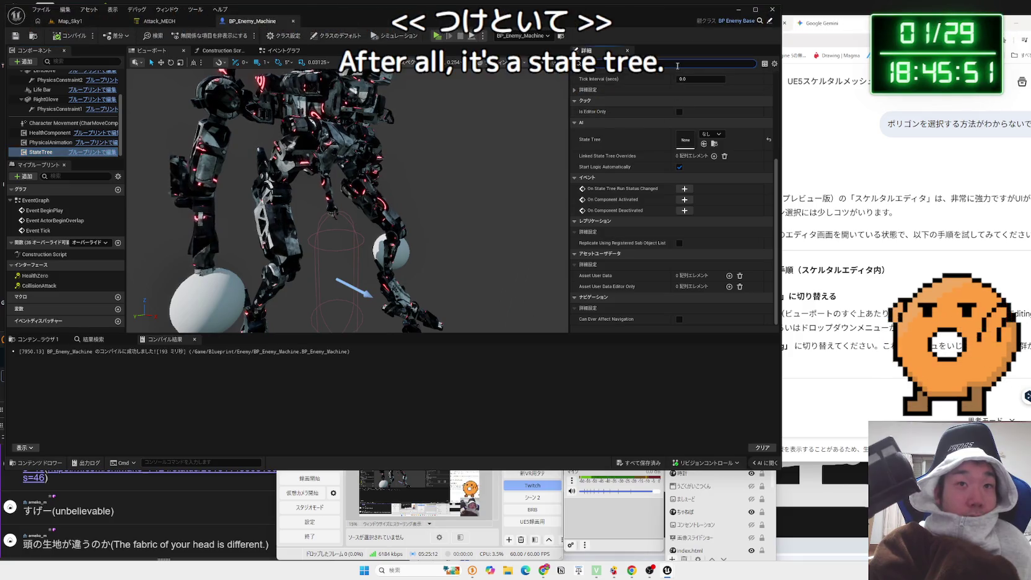
text(st)
click(713, 109)
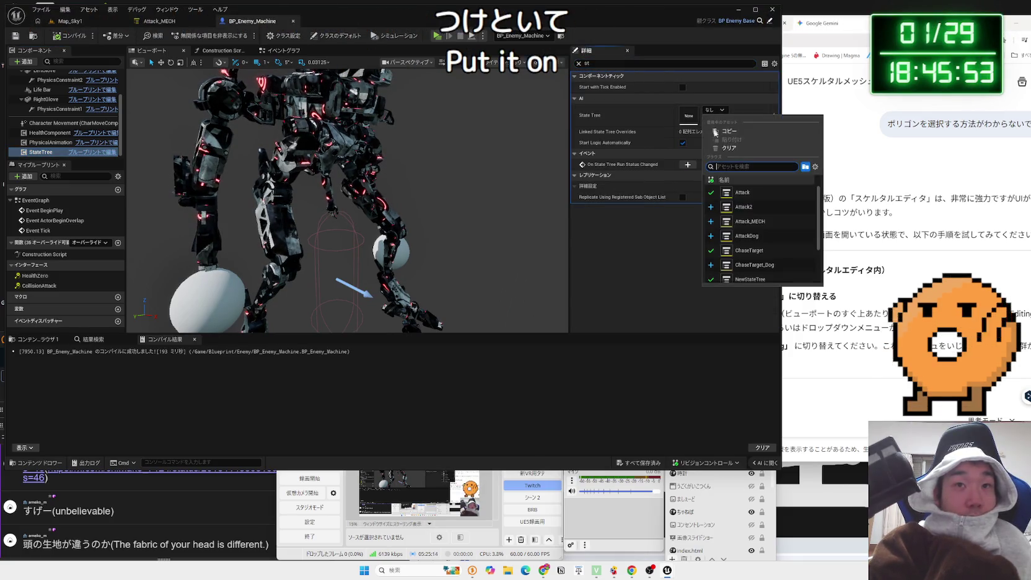
click(762, 280)
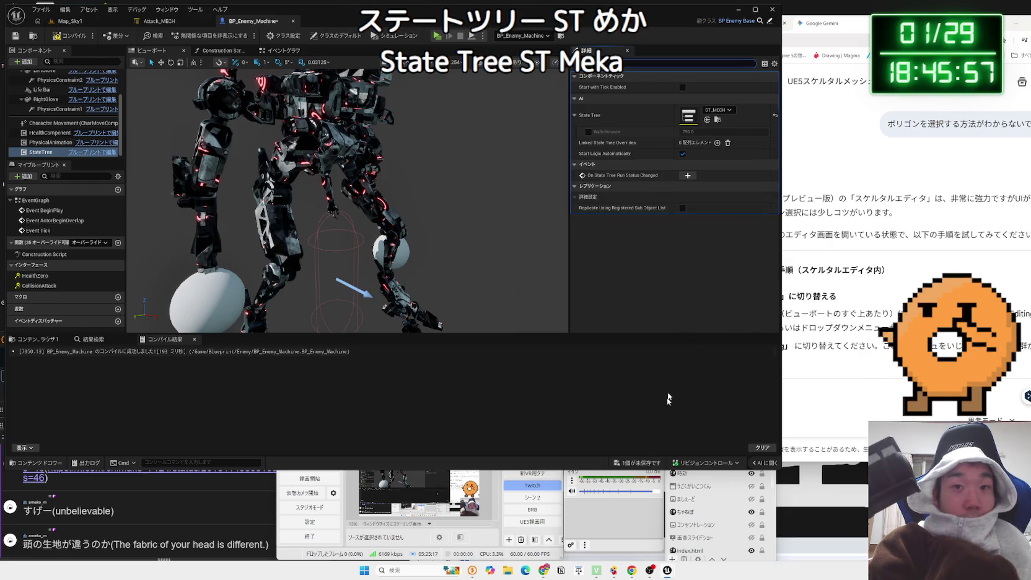
click(636, 463)
click(571, 370)
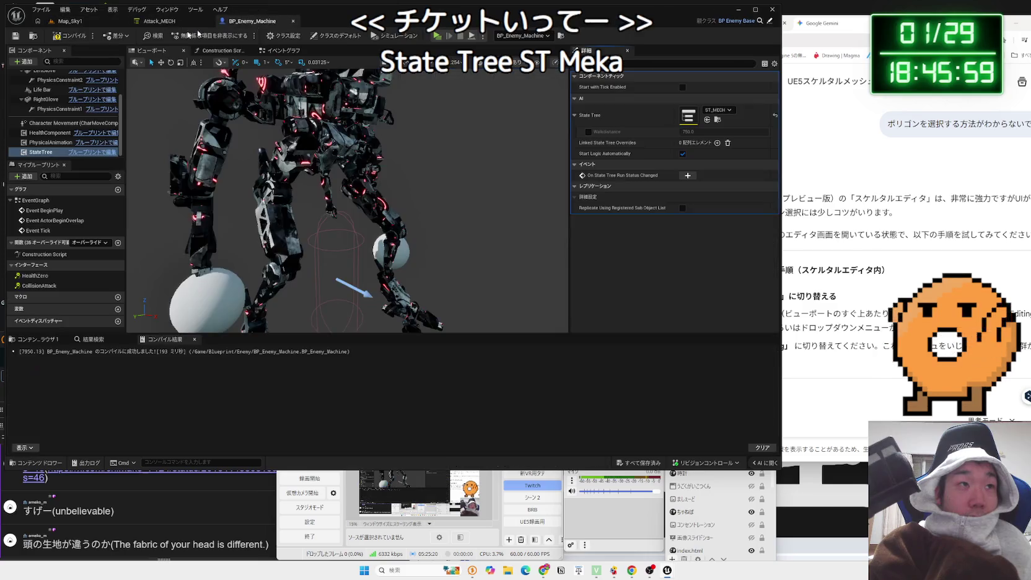
click(127, 23)
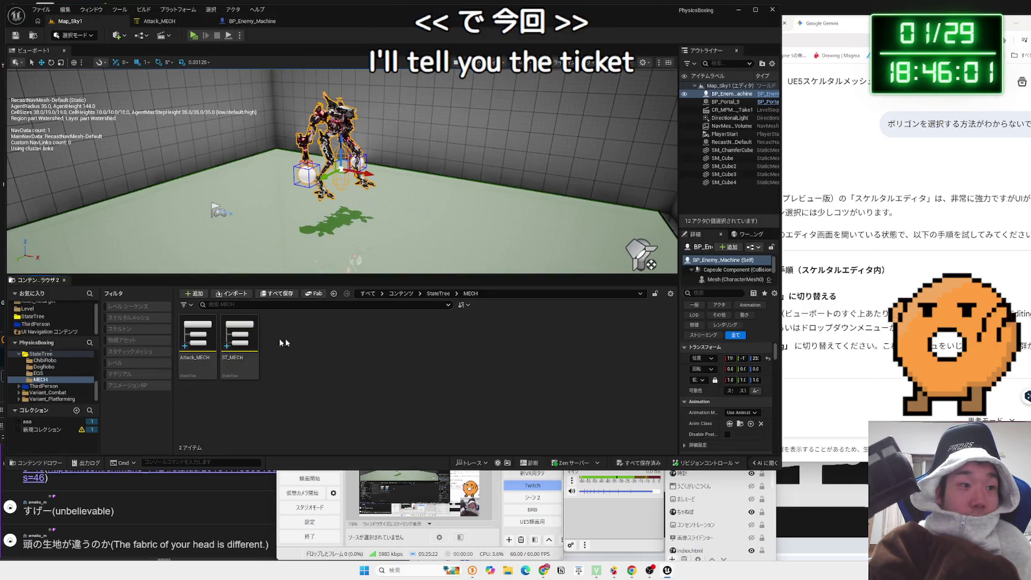
Delete the Hook and OverhandHook states from Attack_MECH, keeping only BigHook
double_click(198, 337)
click(305, 144)
ctrl+click(289, 174)
ctrl+click(304, 133)
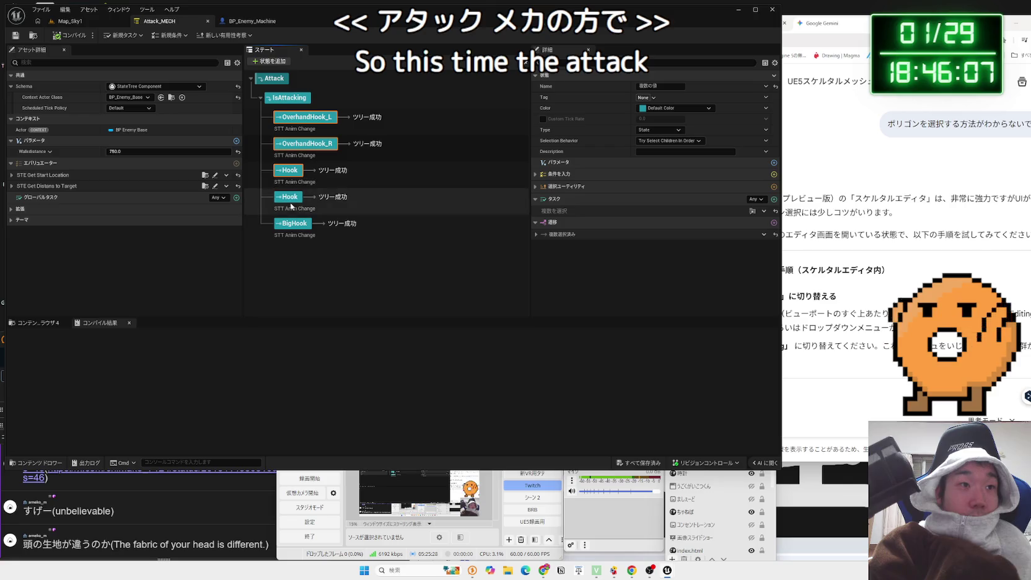
ctrl+click(288, 196)
key(Delete)
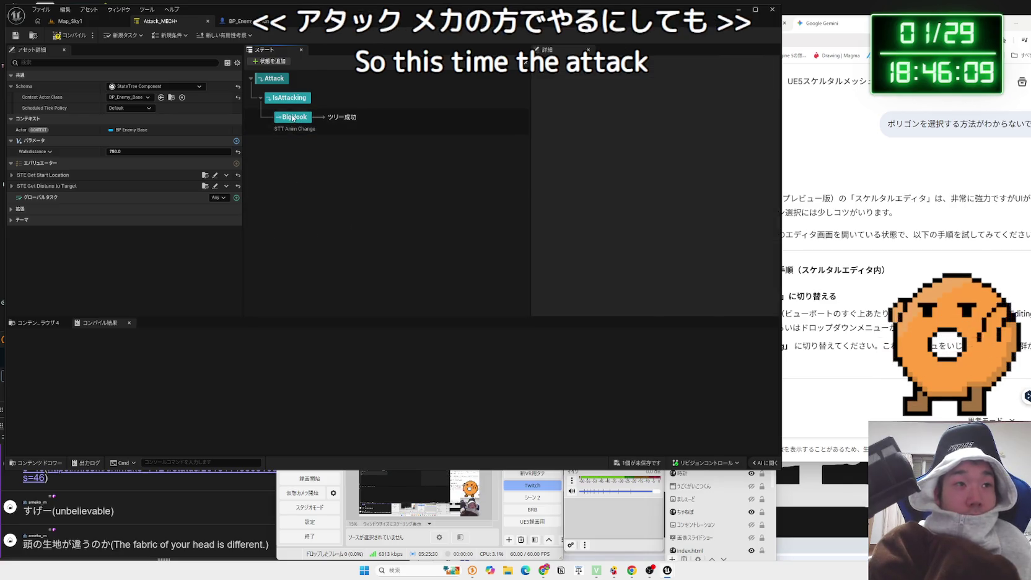
Check BigHook's Montage To Play list without changing it, then return to Map_Sky1
click(293, 117)
click(694, 234)
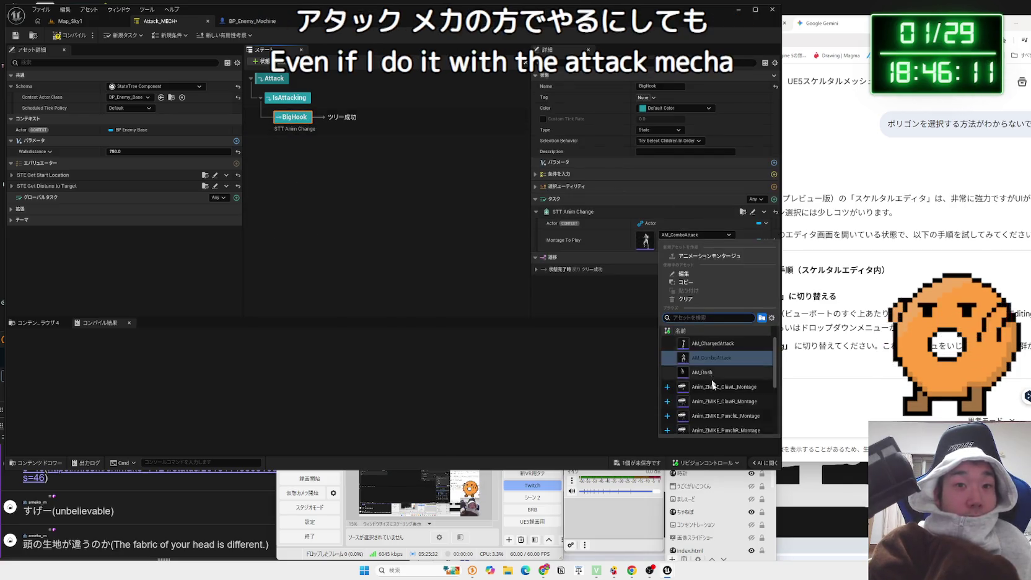
scroll(719, 384, down, 5)
click(484, 275)
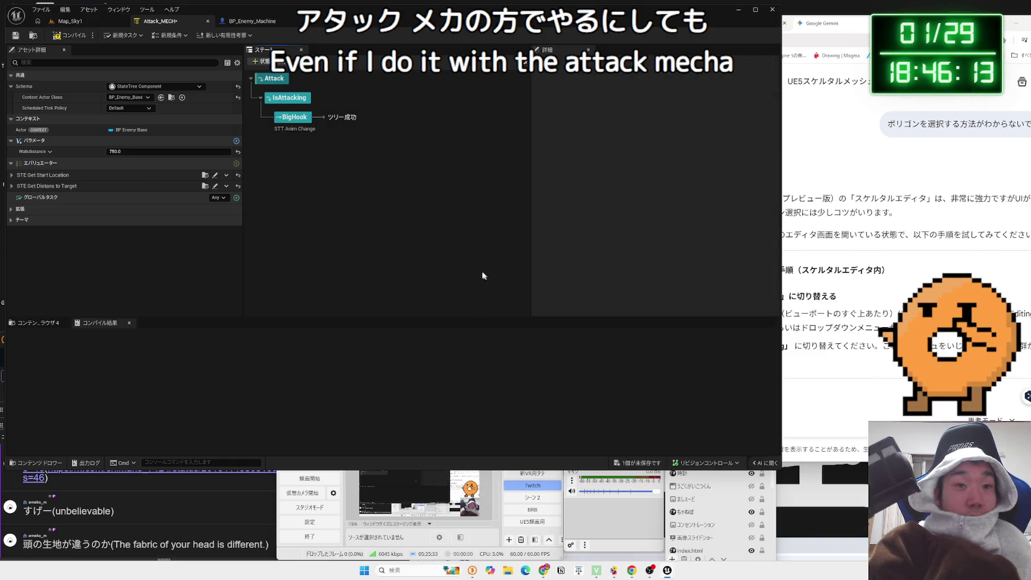
click(70, 21)
click(44, 367)
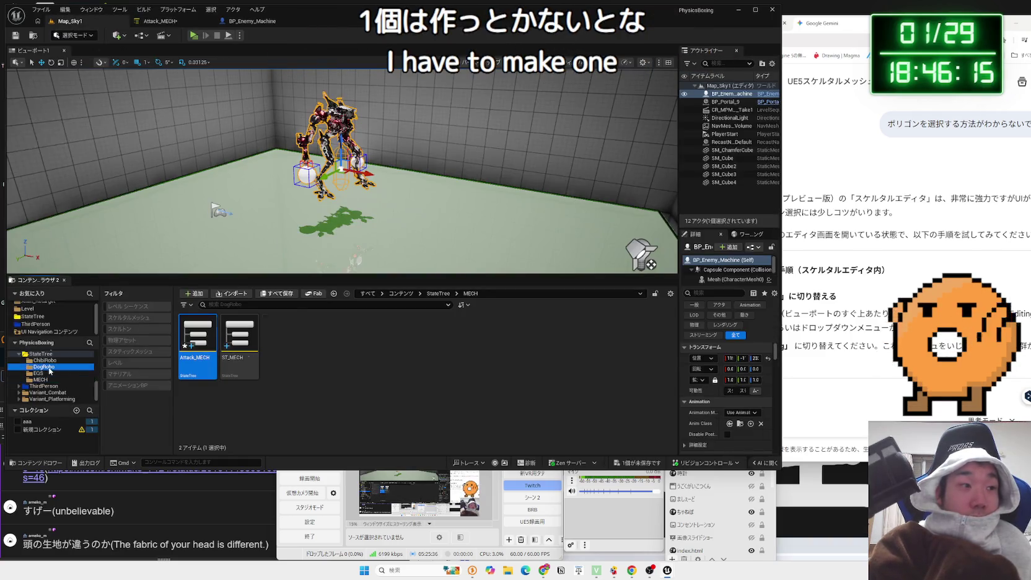
Browse the StateTree, Variant_Platforming, Variant_SideScroller, Variant_Combat and EQS folders looking for animations
click(18, 354)
click(20, 367)
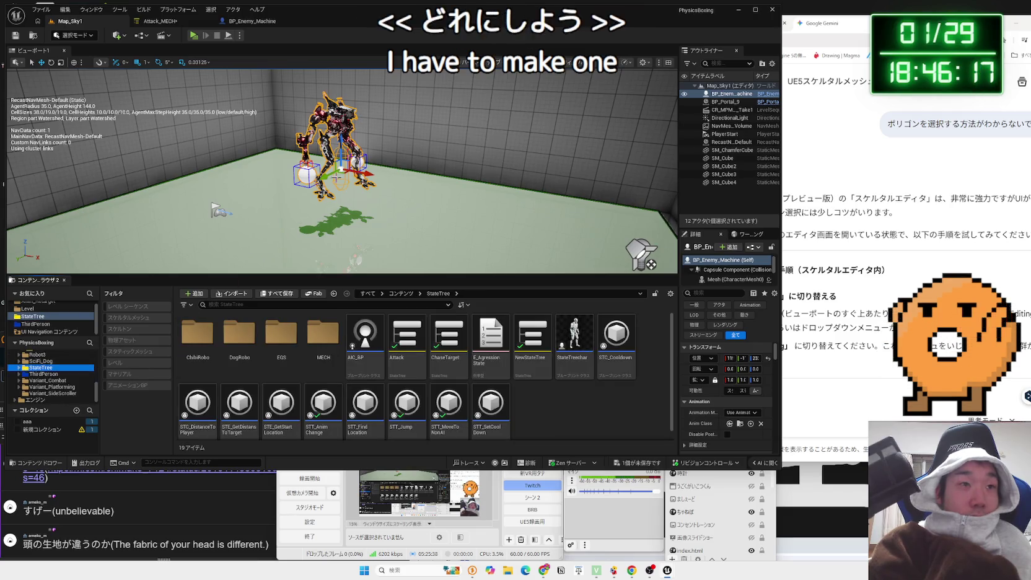
scroll(342, 171, up, 3)
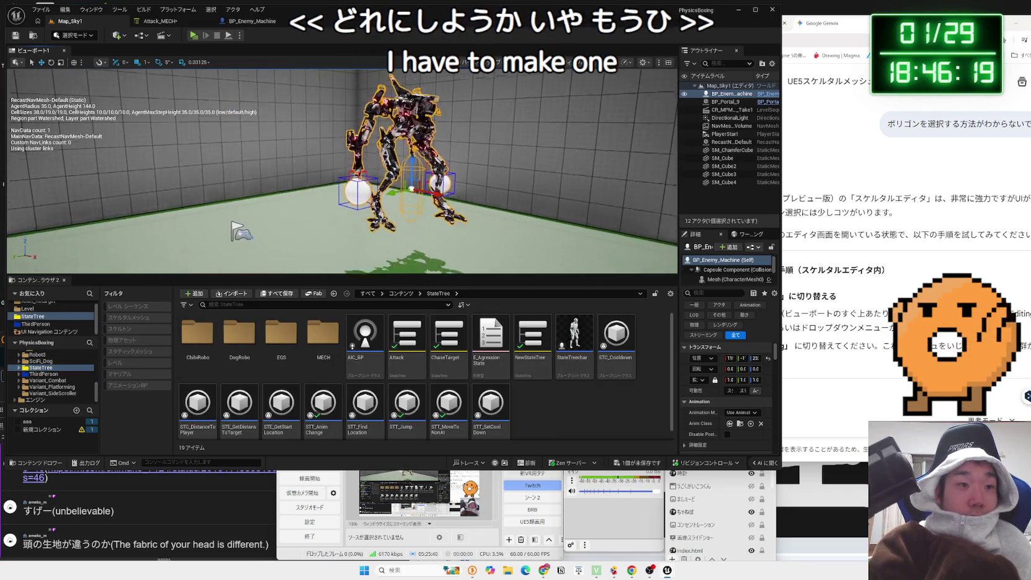
scroll(342, 171, down, 3)
scroll(37, 375, up, 3)
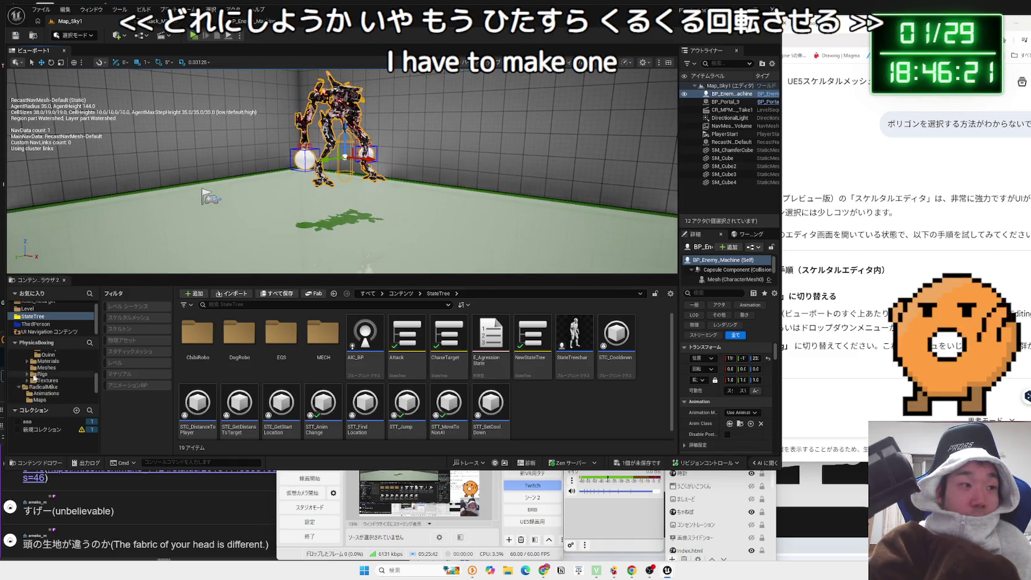
scroll(34, 379, down, 3)
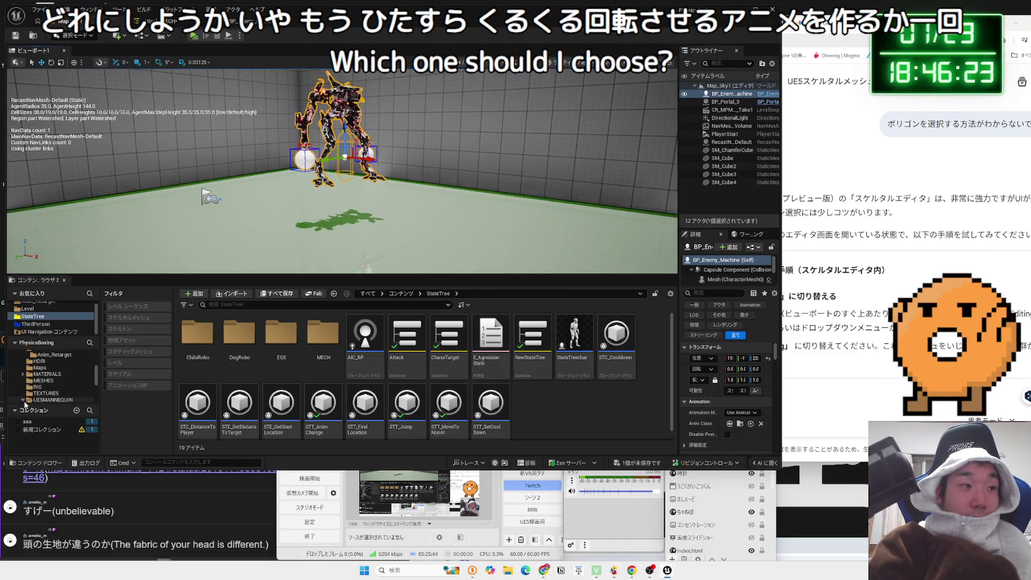
click(19, 381)
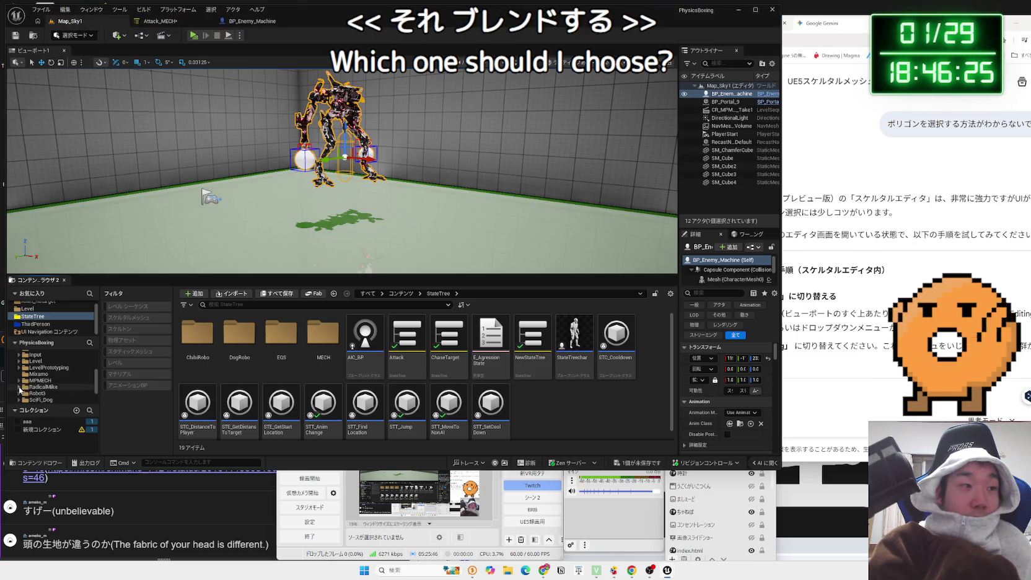
click(48, 387)
click(44, 393)
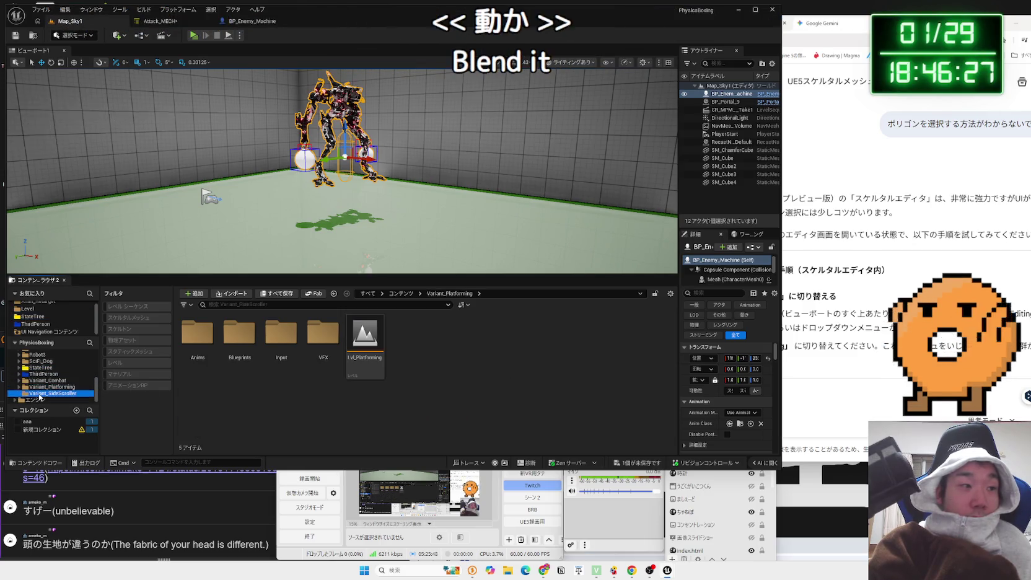
click(48, 380)
click(48, 368)
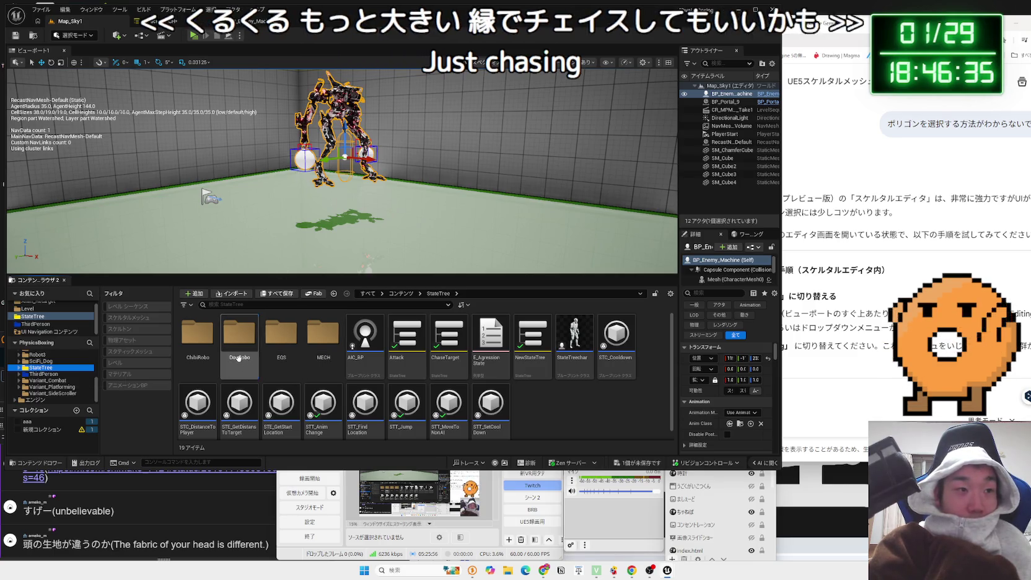
click(198, 341)
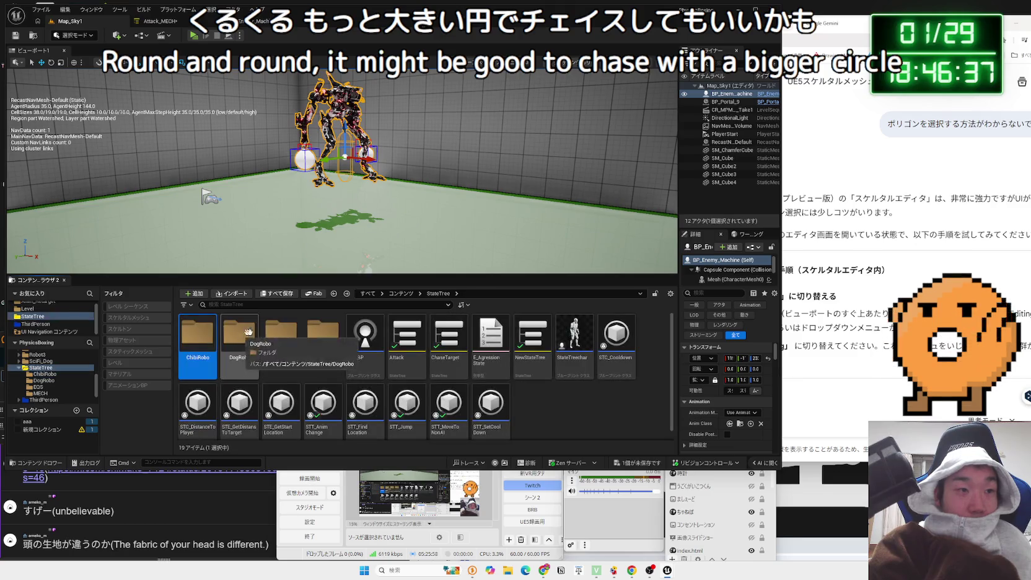
double_click(285, 334)
key(alt+Left)
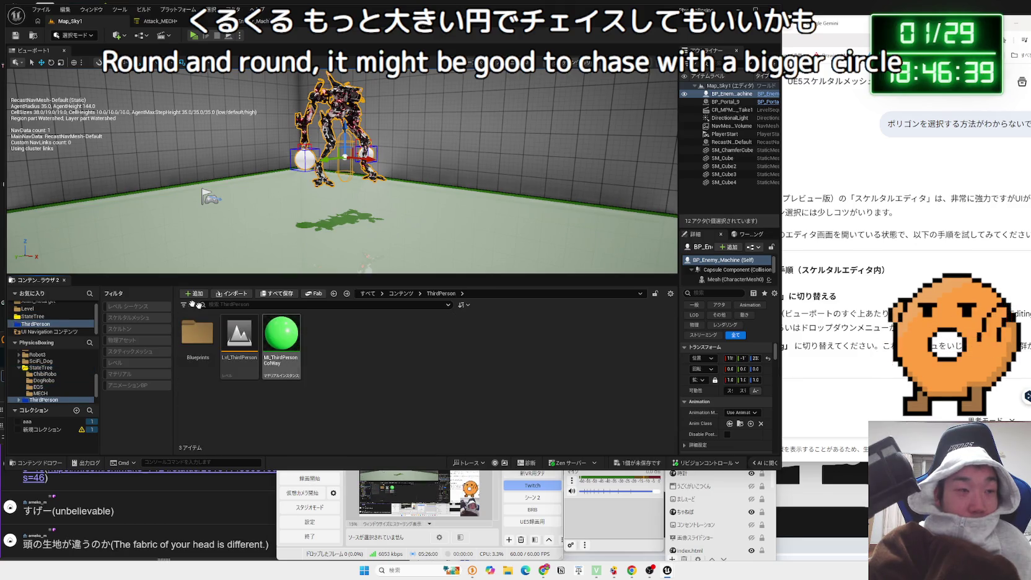
click(39, 367)
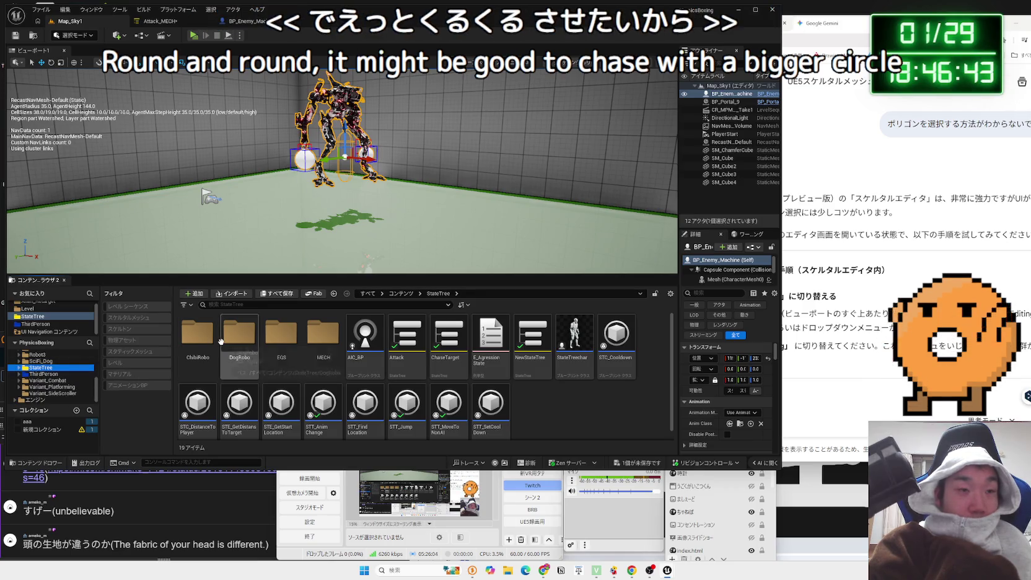
Search the SciFi_Dog, Mixamo, LevelPrototyping, IdaFaber, Free_Sounds_Pack, Examples and Blueprint folders for mech animations
click(35, 361)
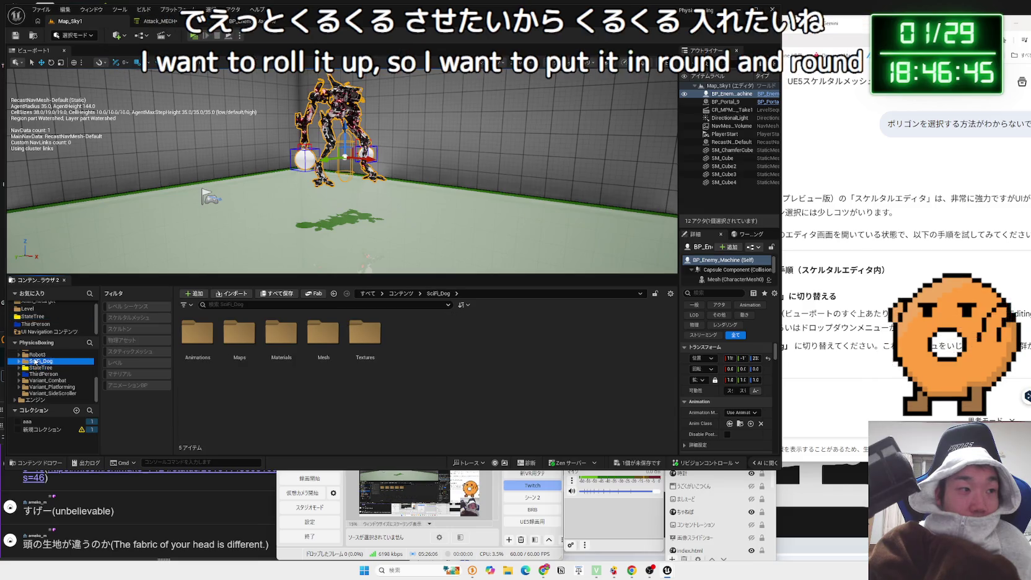
click(39, 361)
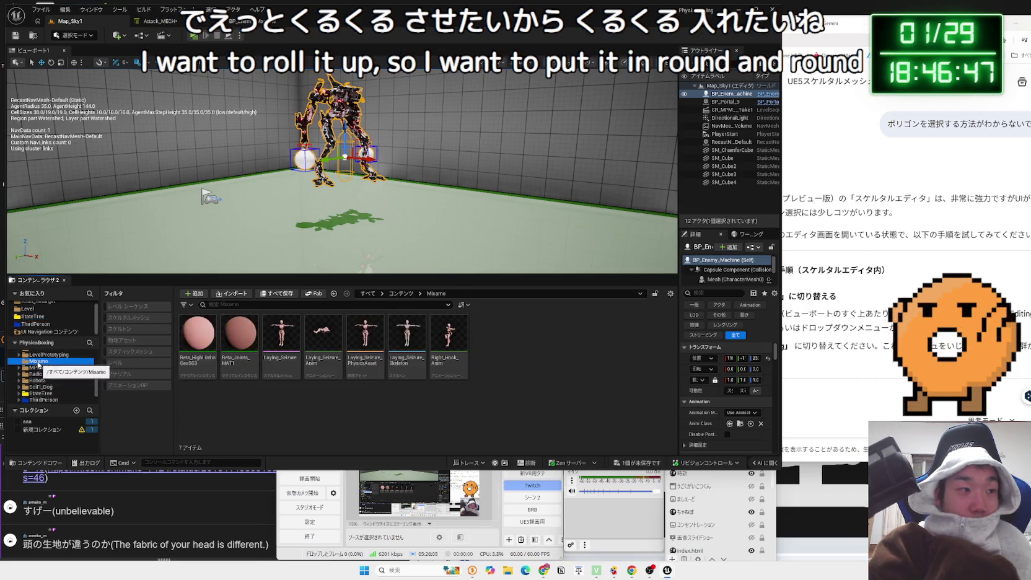
click(45, 355)
click(49, 363)
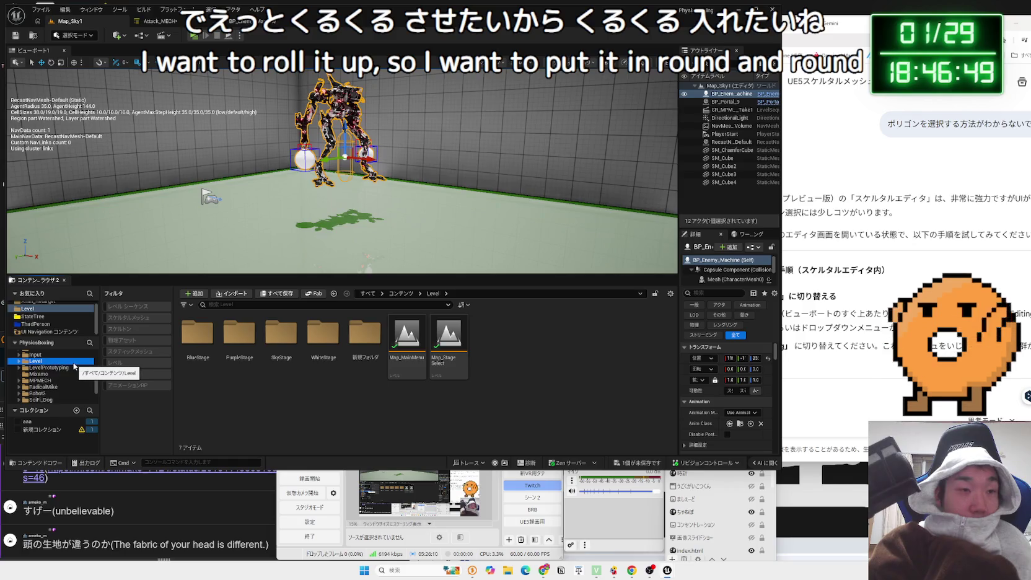
scroll(39, 358, up, 1)
click(39, 360)
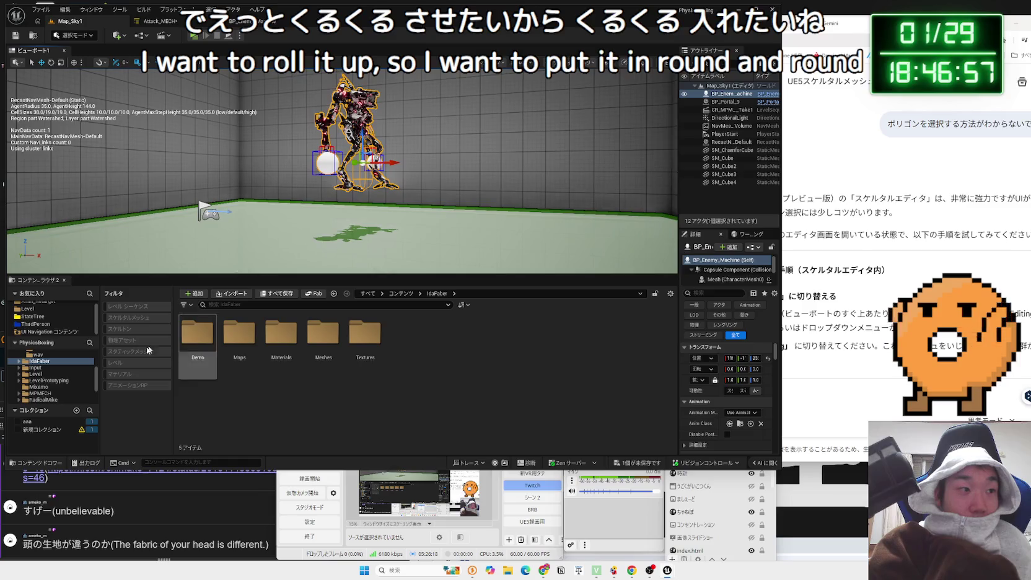
click(39, 362)
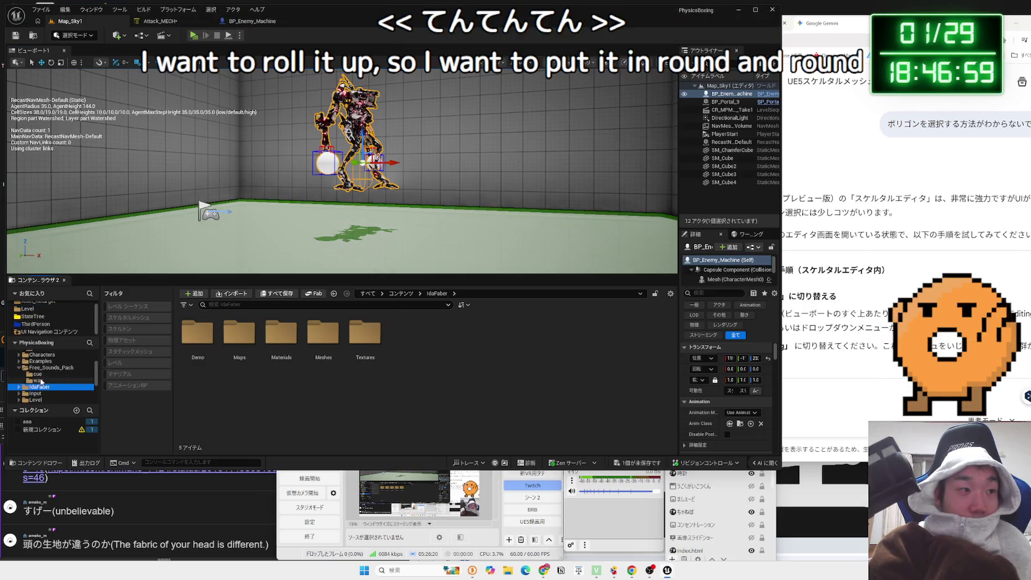
click(40, 380)
click(22, 369)
click(32, 361)
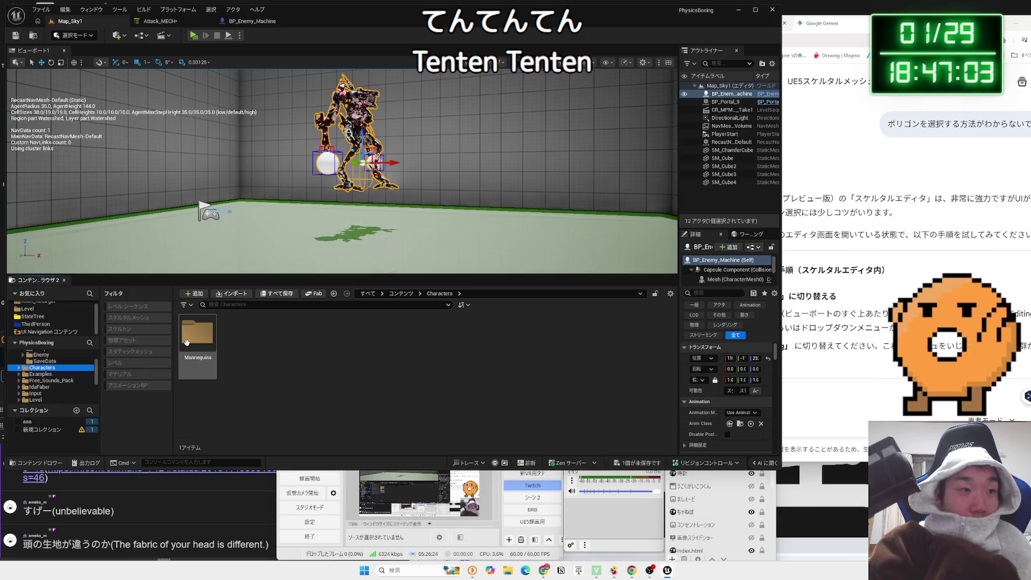
click(25, 367)
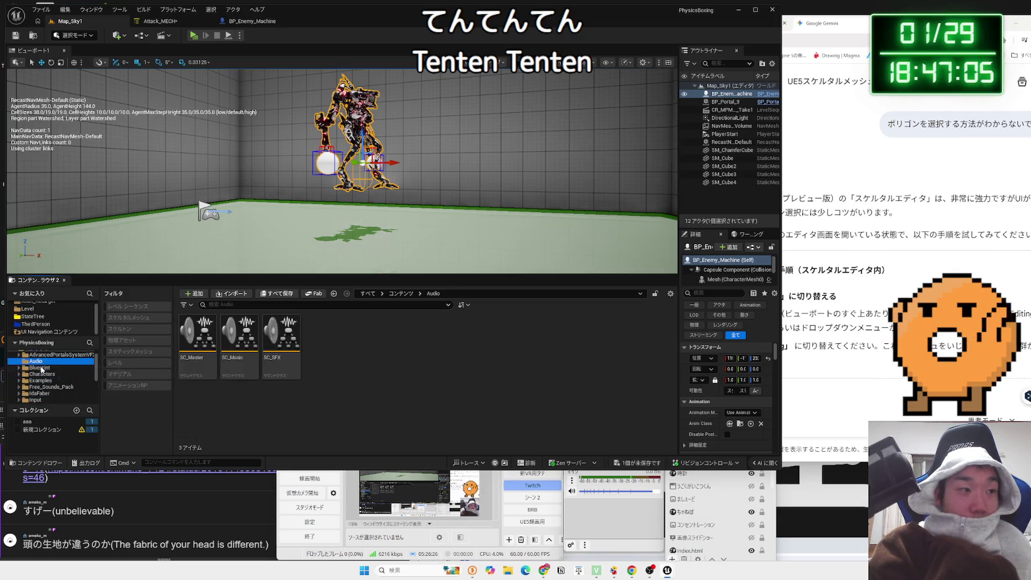
right_click(211, 348)
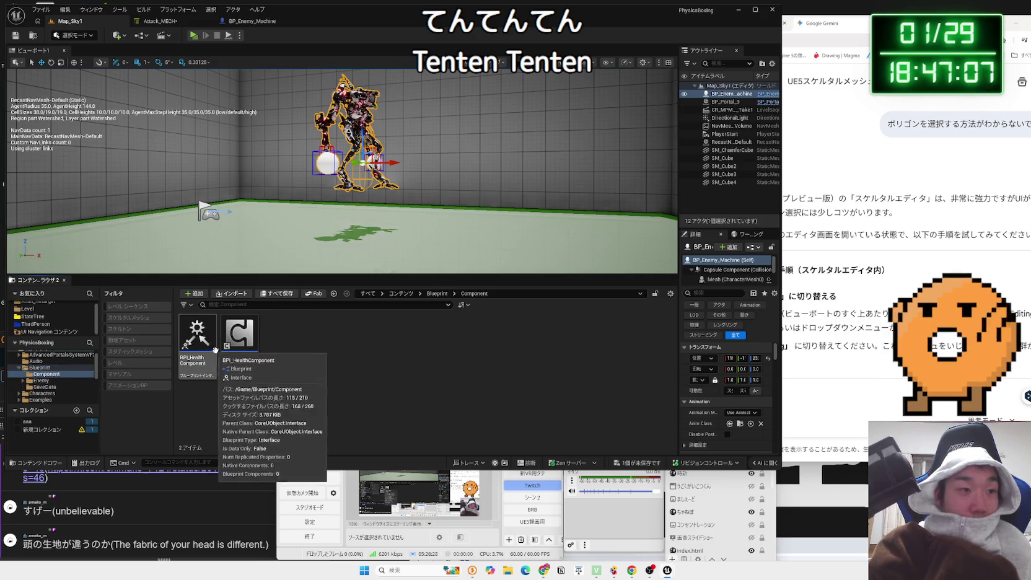
click(73, 374)
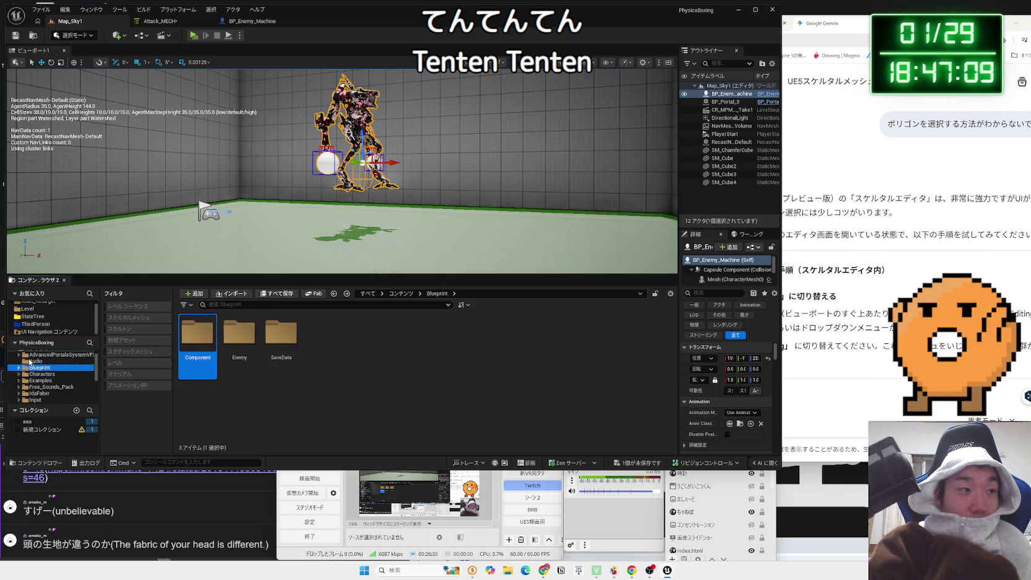
click(54, 380)
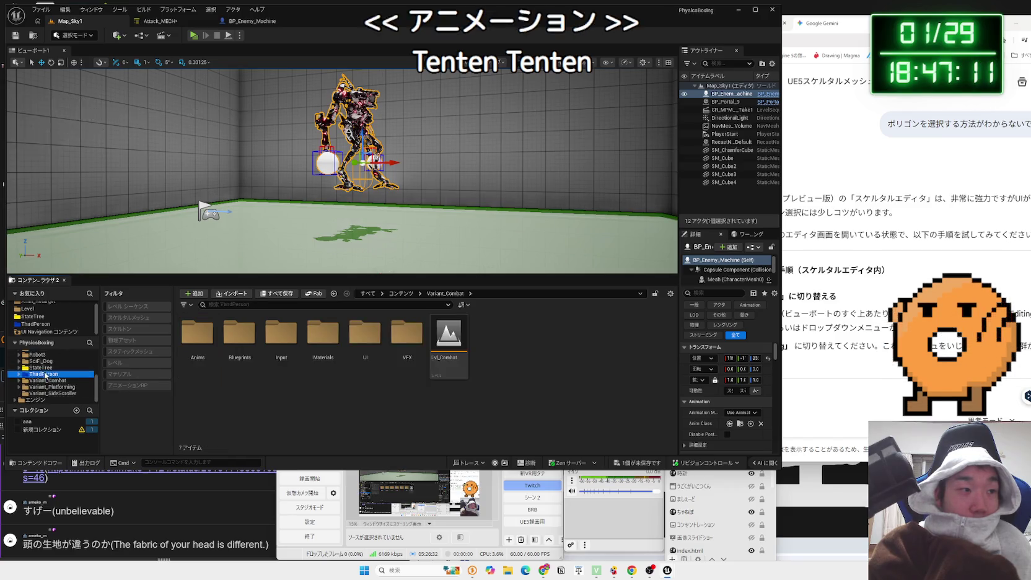
Open MPMECH > BP > Anim_Retarget to list the 23 retargeted Robot_MECH animations
click(38, 360)
scroll(38, 358, up, 1)
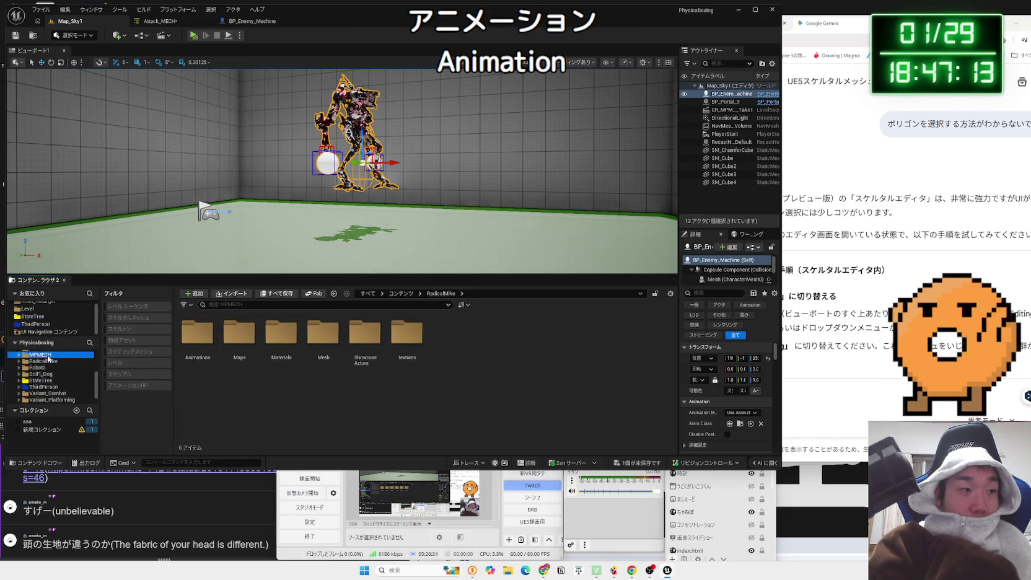
scroll(49, 359, up, 1)
double_click(200, 359)
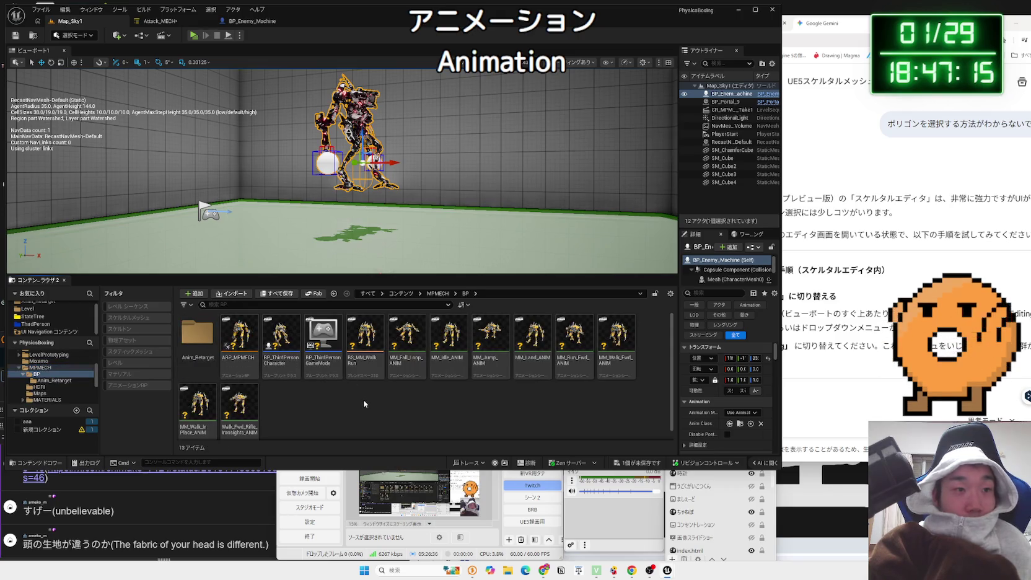
double_click(179, 354)
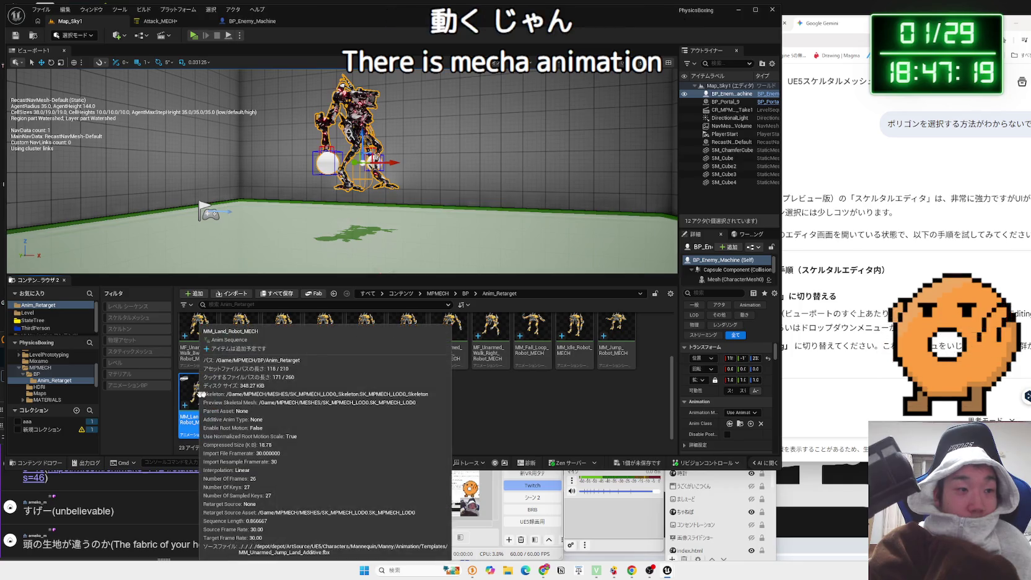
scroll(243, 393, up, 2)
scroll(243, 391, up, 1)
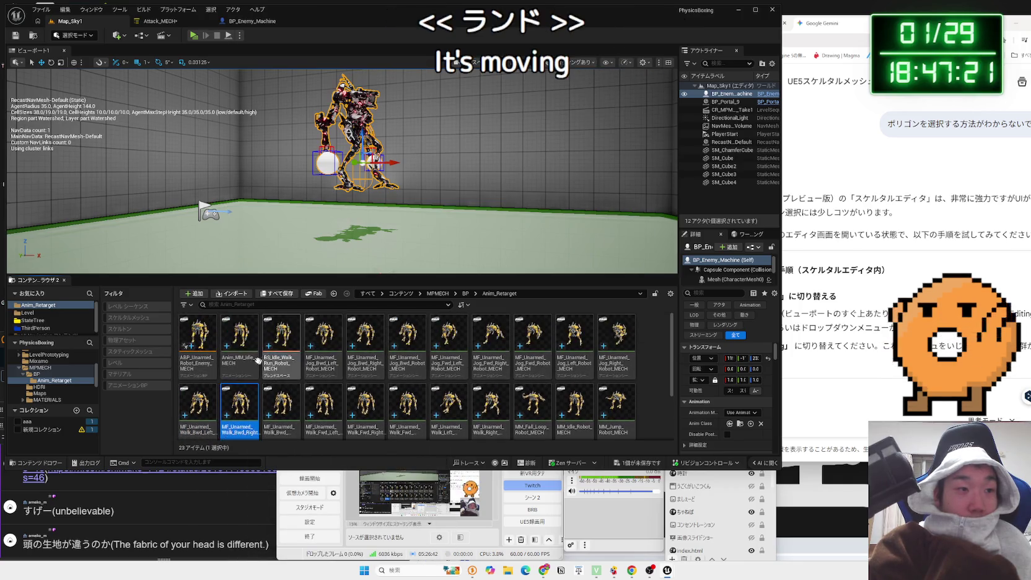
Place the Anim_MM_Idle_MECH animation into the level
click(242, 365)
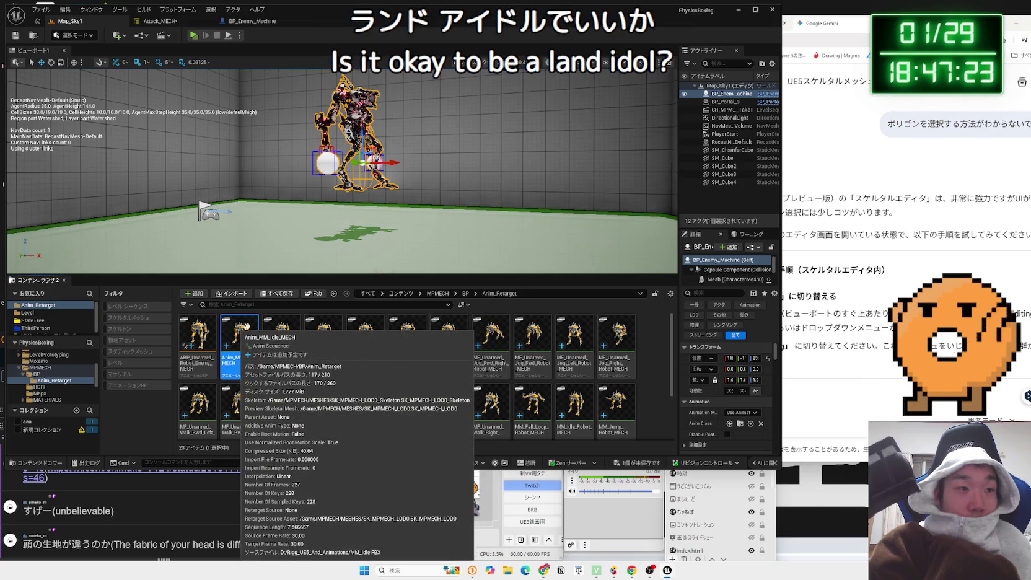
drag(246, 329, 328, 185)
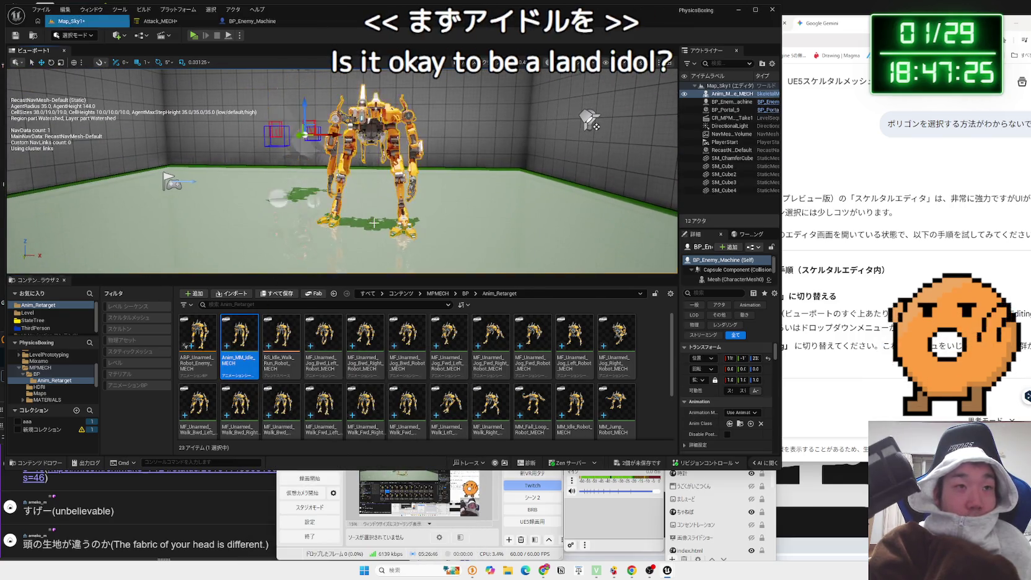
scroll(339, 363, down, 2)
Create NewLevelSequence in Anim_Retarget, open it, and dock its timeline beneath the viewport
right_click(323, 433)
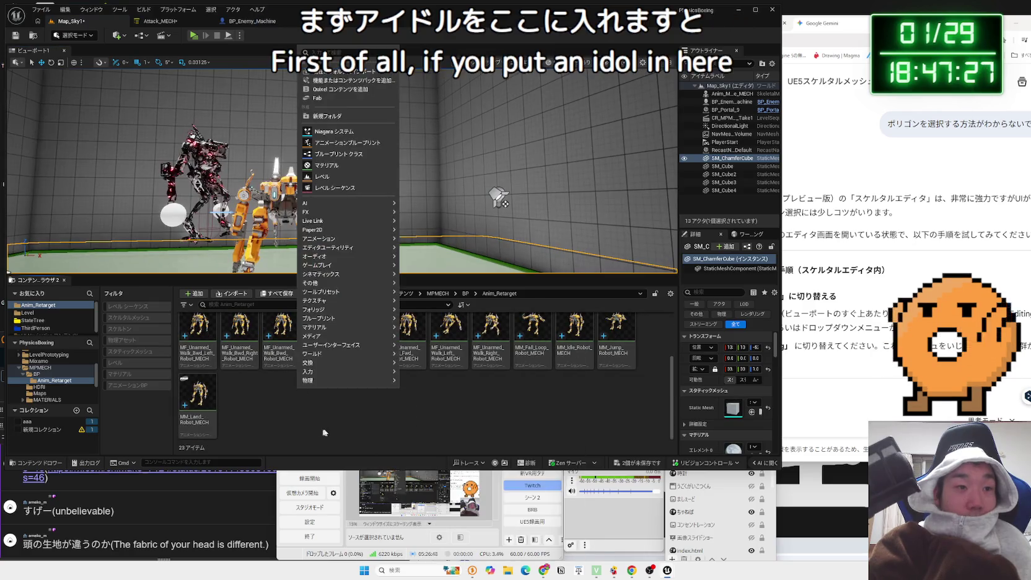
click(355, 188)
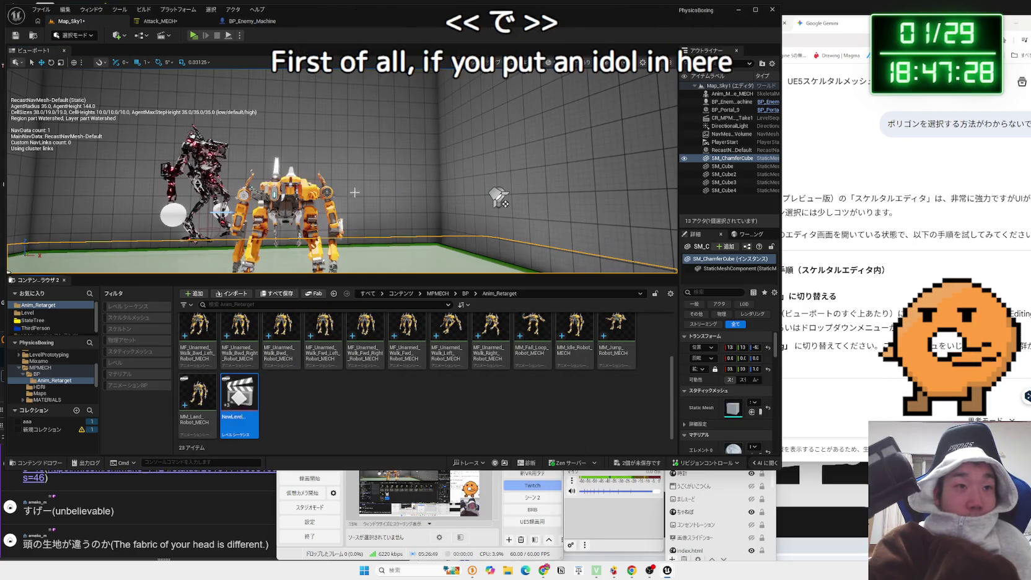
double_click(239, 396)
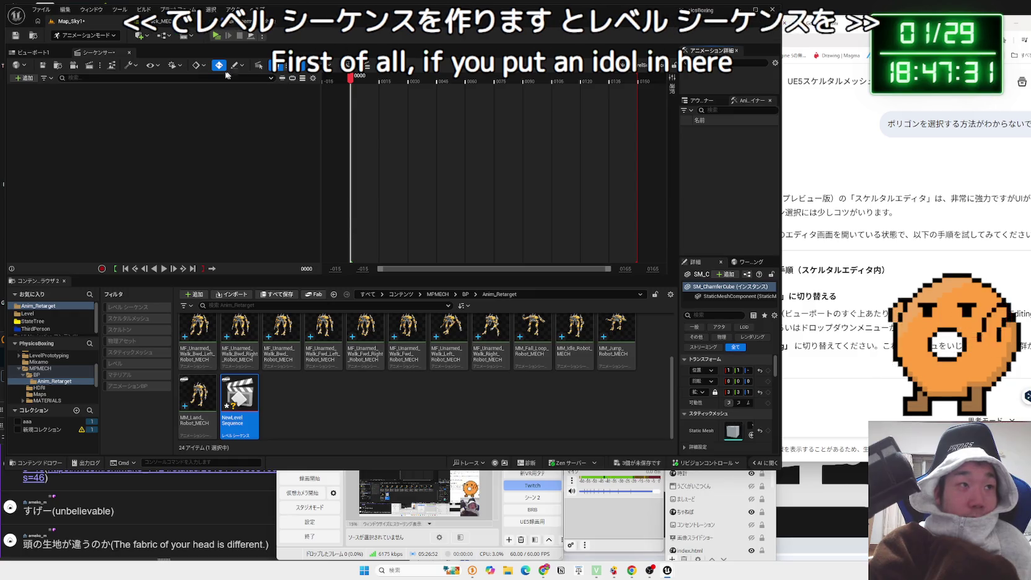
drag(105, 54, 99, 282)
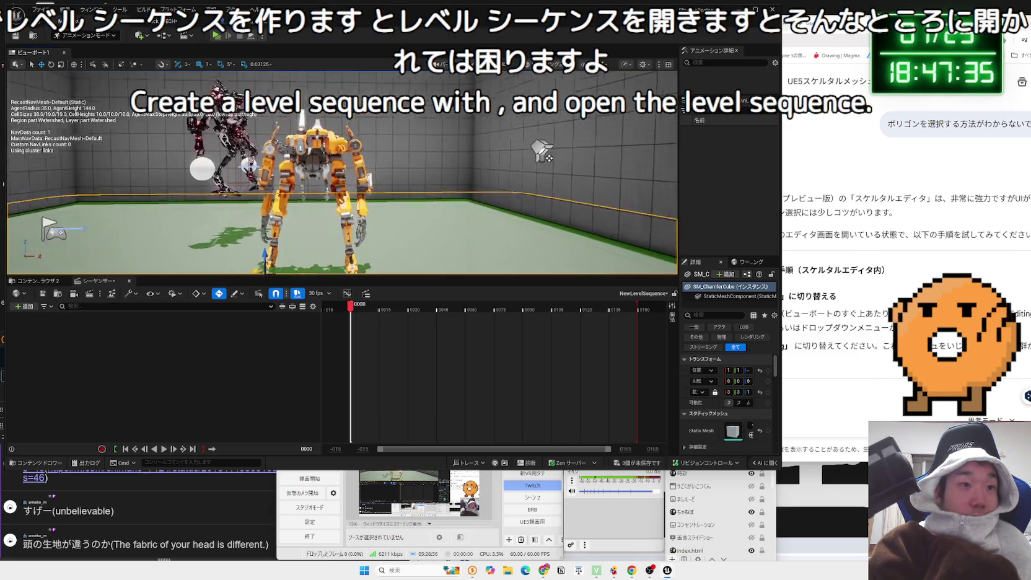
right_click(77, 327)
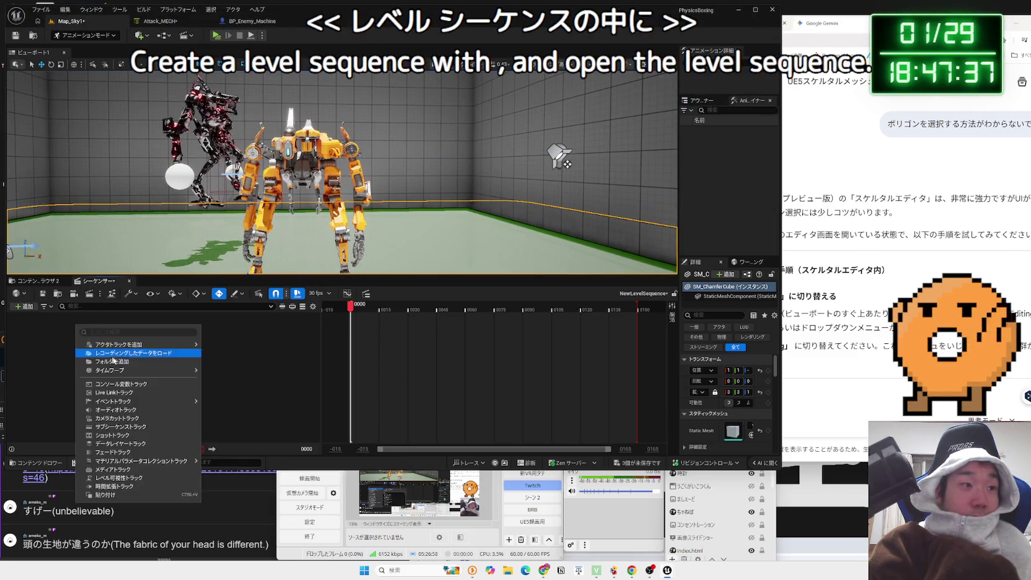
Add the Anim_MM_Idle_MECH mech as an actor track, remove the CR_MPMECH rig track, and save all
mouse_move(124, 345)
click(229, 366)
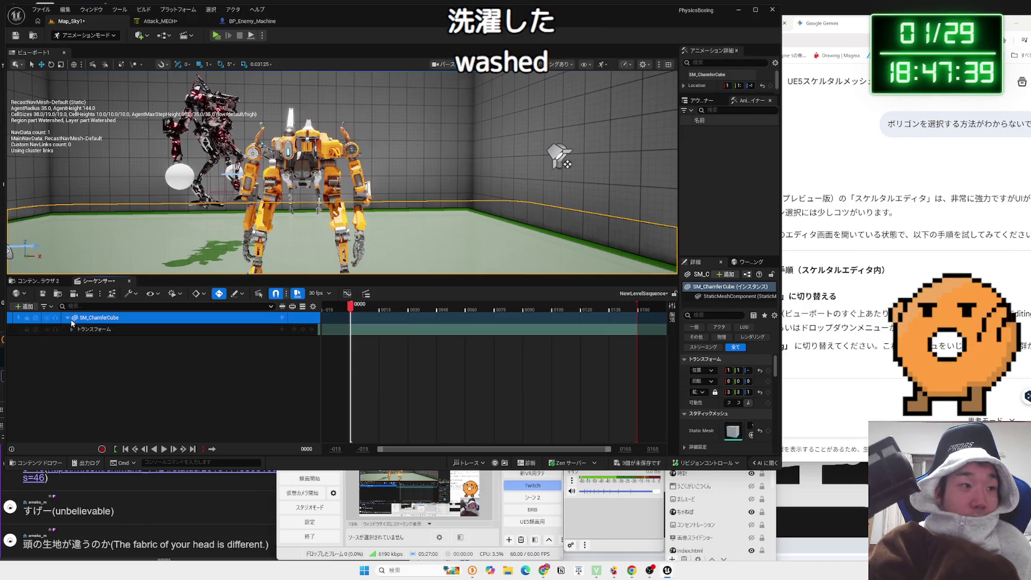
key(ctrl+z)
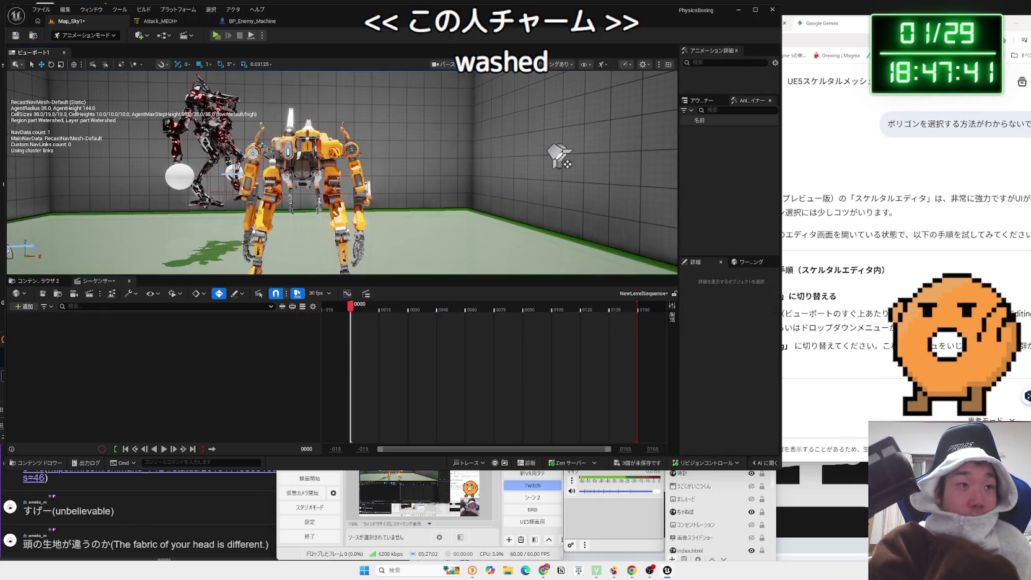
right_click(130, 347)
mouse_move(186, 367)
click(297, 428)
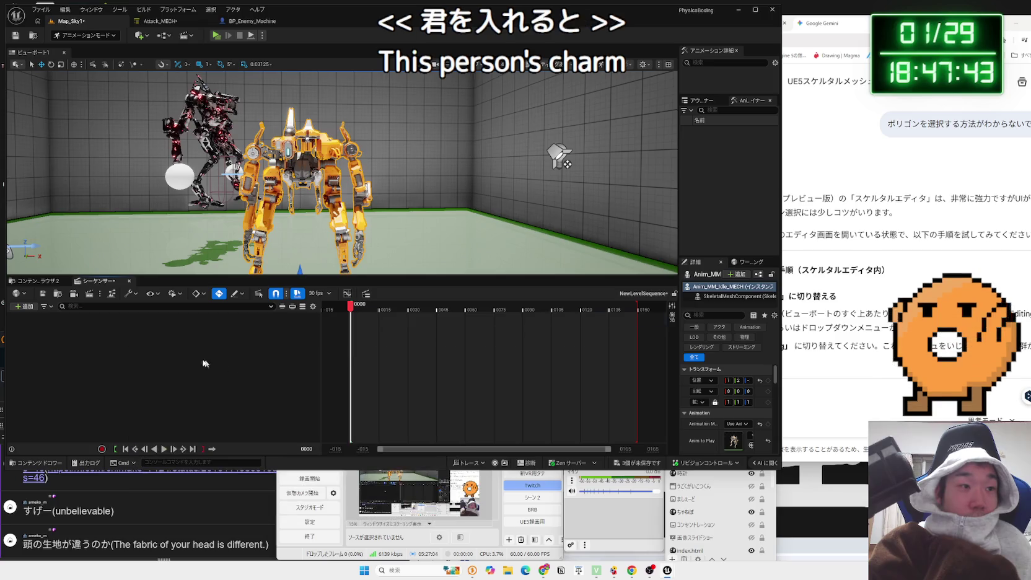
key(Delete)
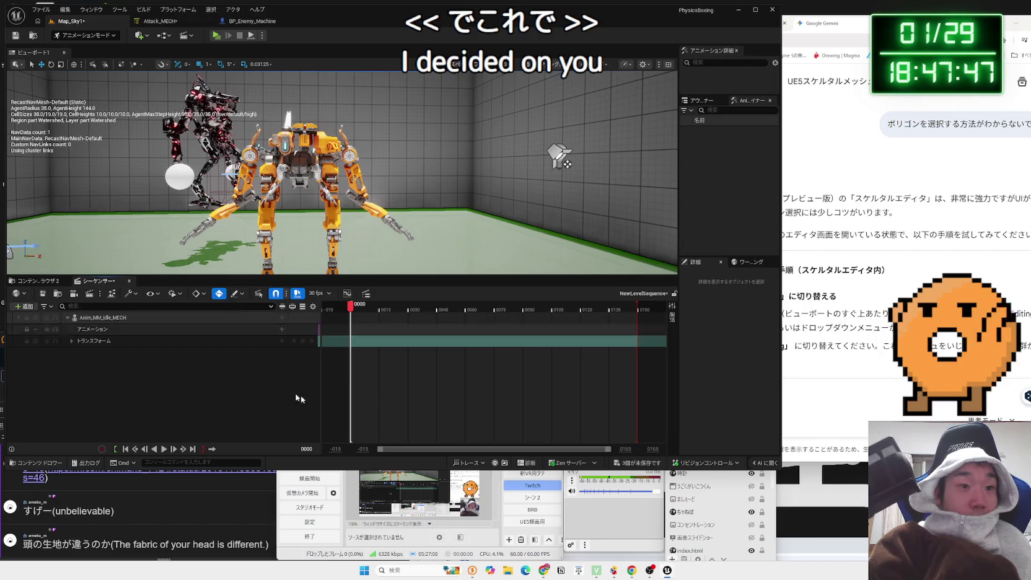
click(653, 461)
click(570, 375)
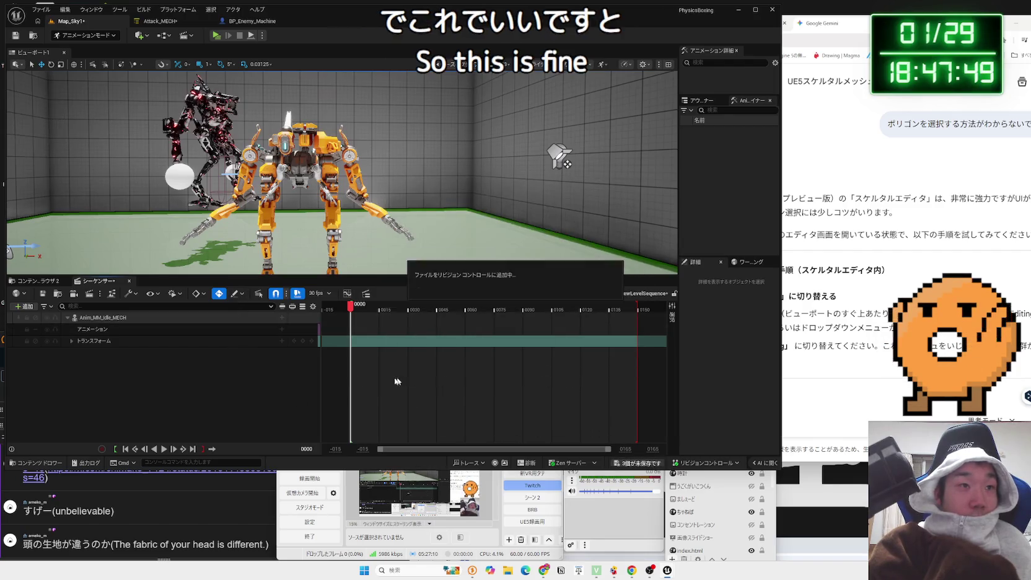
Add the Anim_MM_Idle_MECH clip to the mech's Animation track and play it back
click(100, 318)
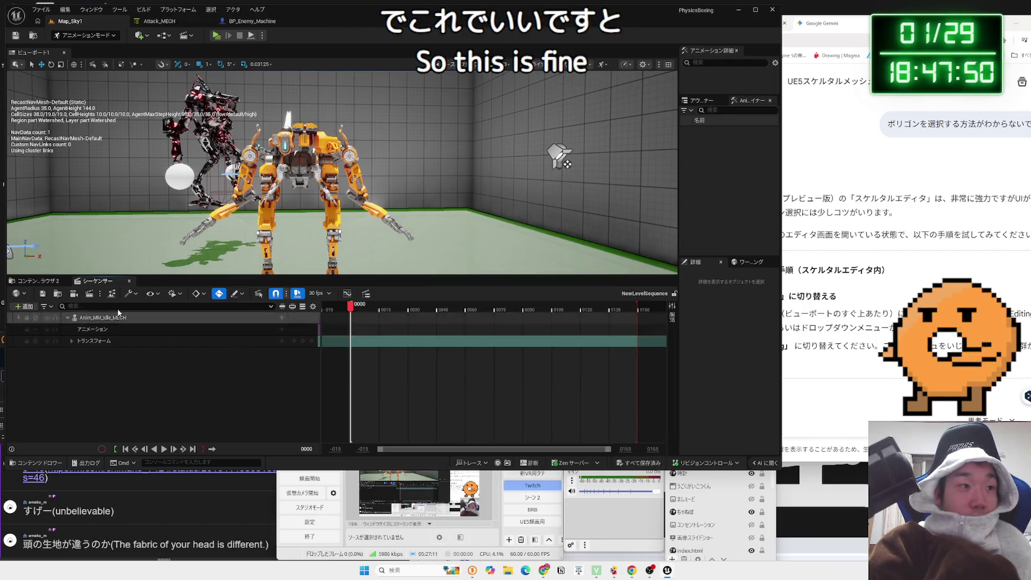
click(248, 329)
click(282, 329)
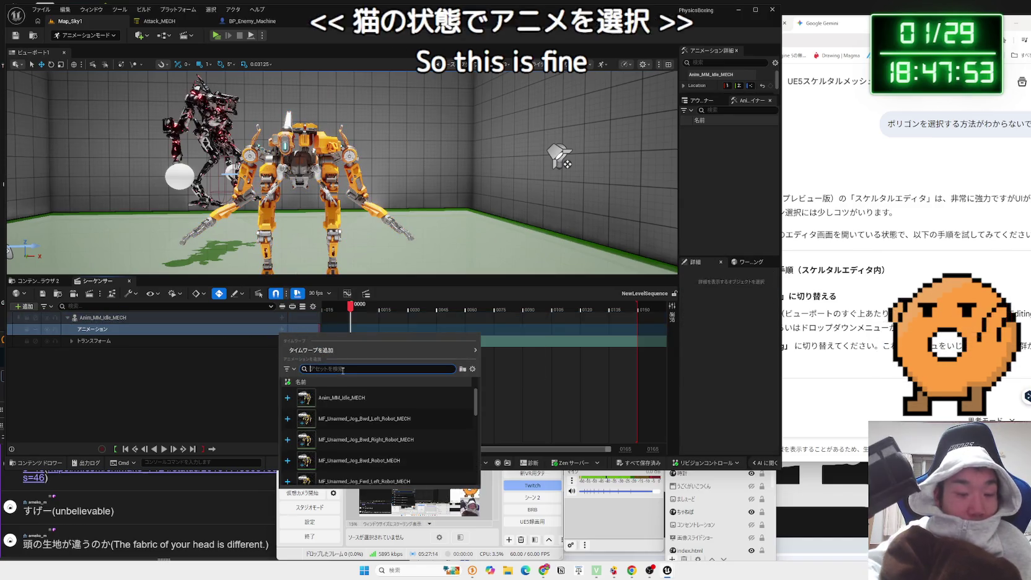
text(idle)
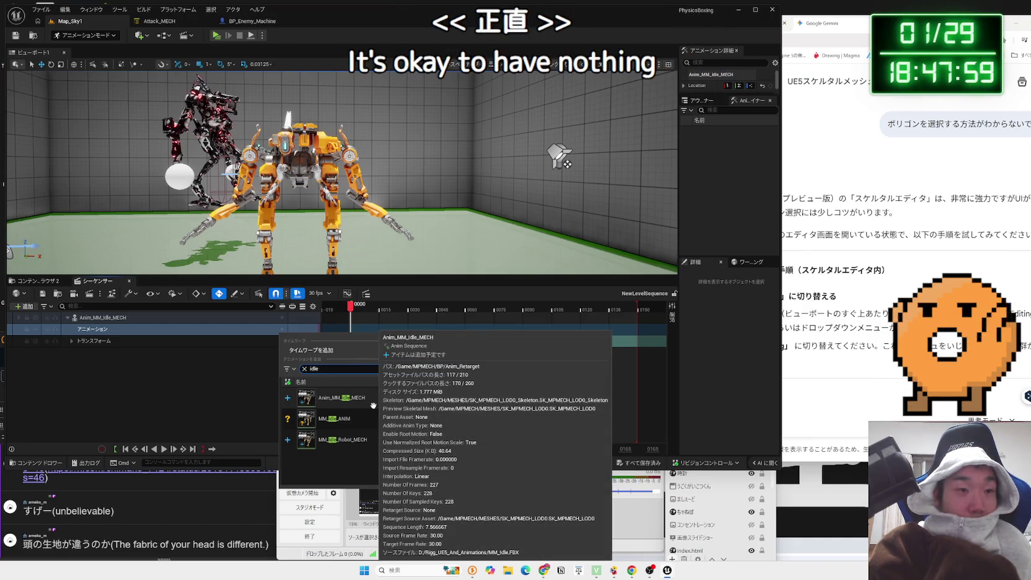
click(373, 405)
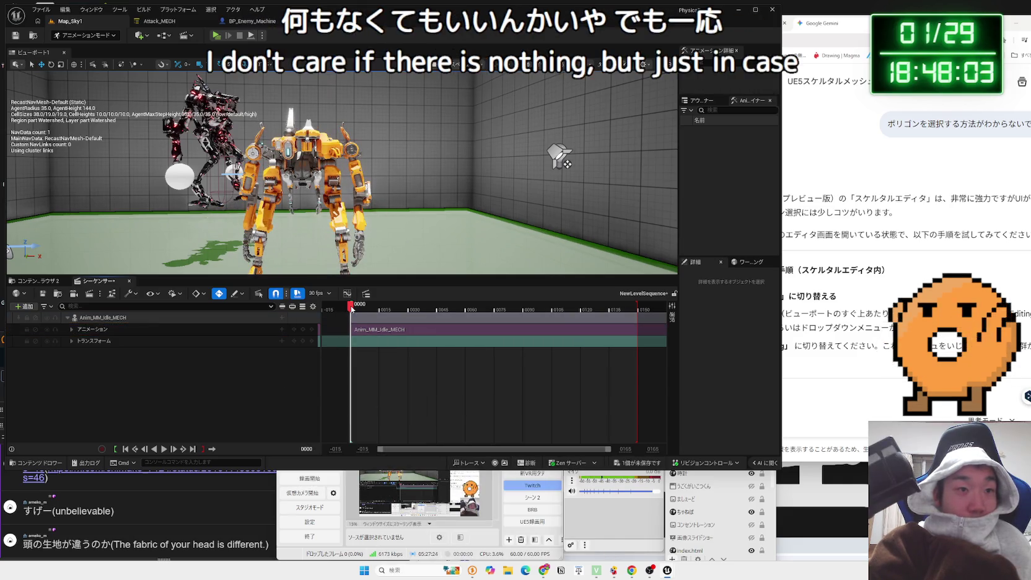
key(space)
click(351, 309)
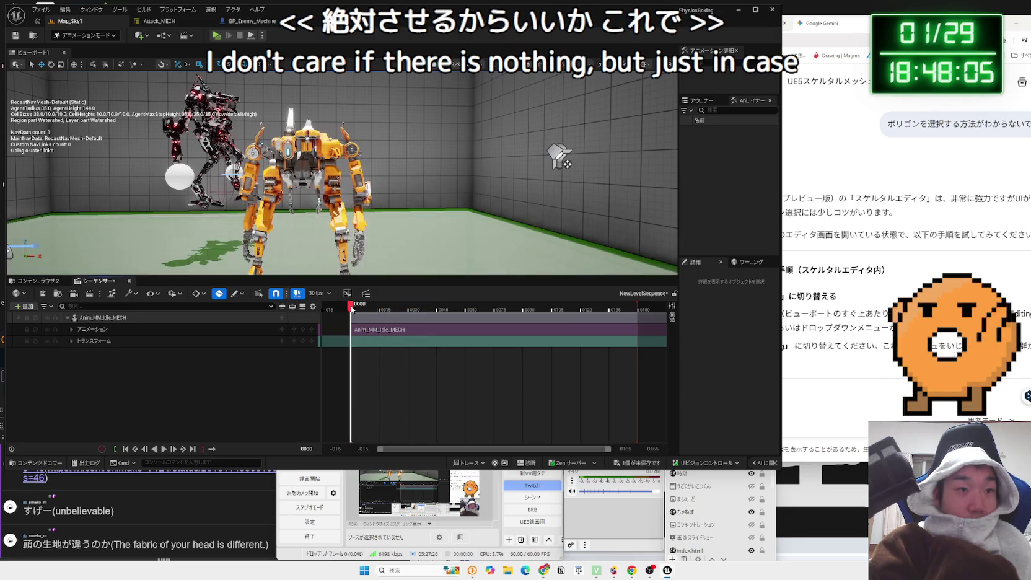
click(211, 317)
Bake the mech's idle animation to the CR_MPMECH control rig with default Bake Options
right_click(211, 317)
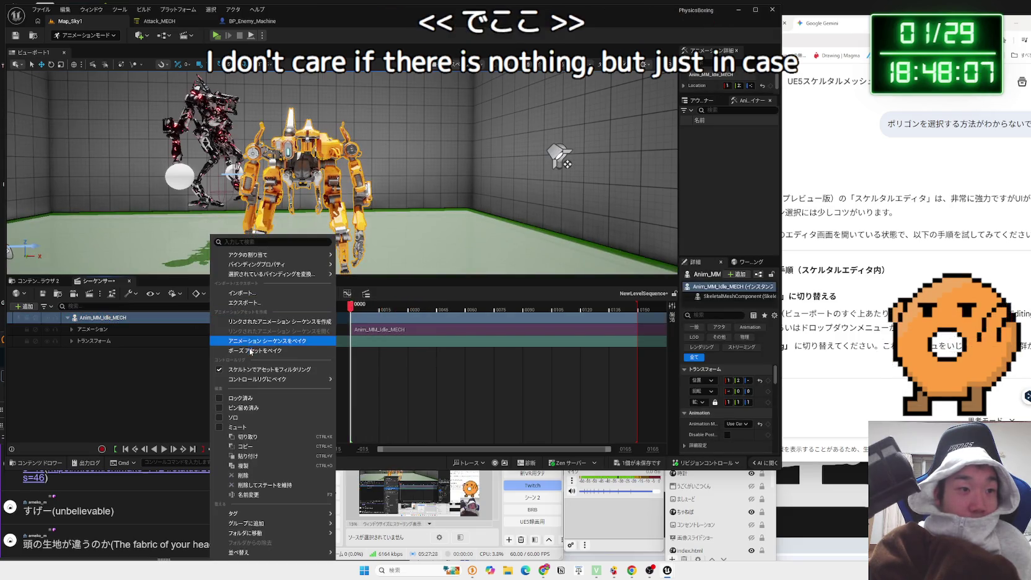
click(371, 403)
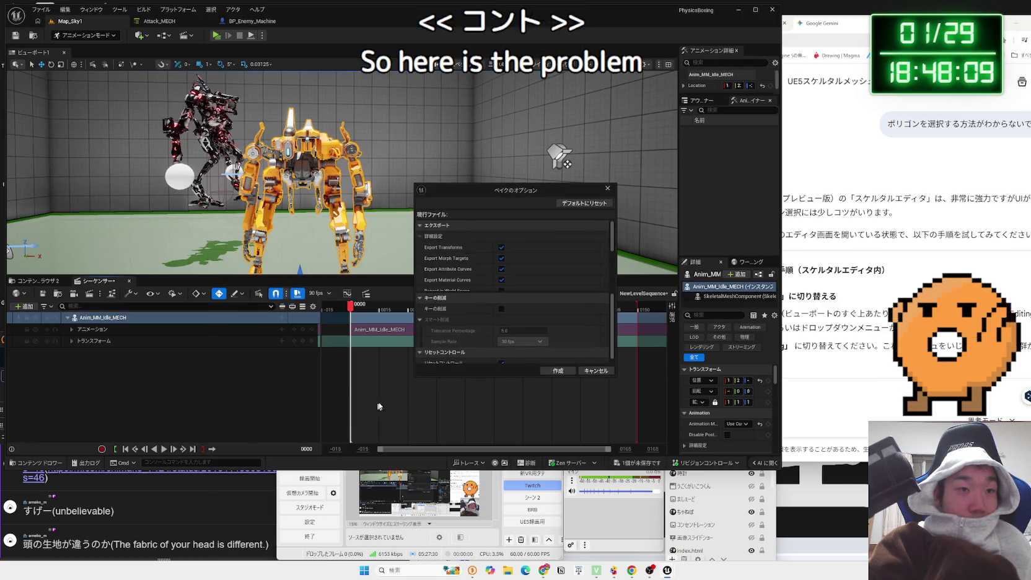
click(551, 371)
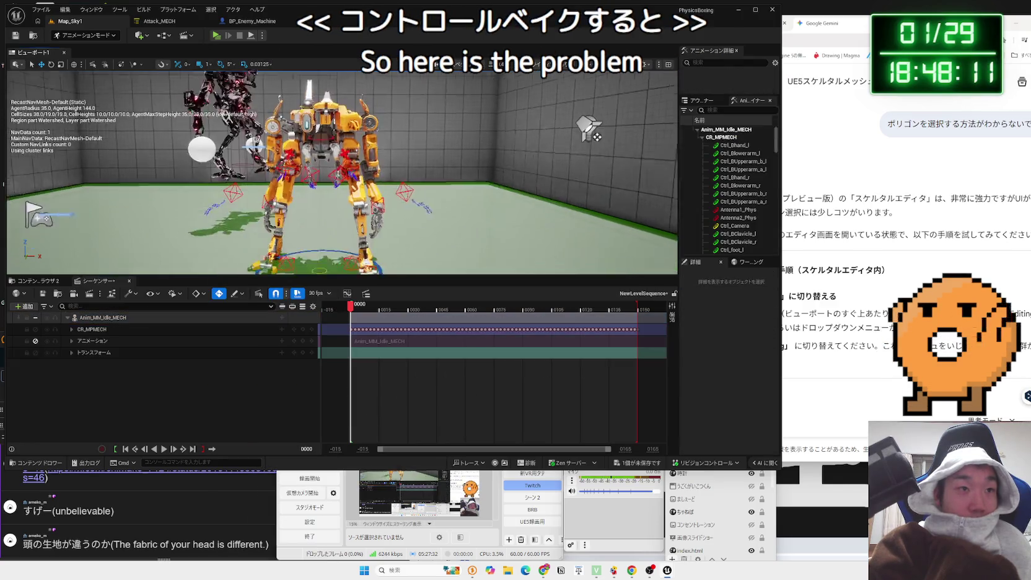
scroll(342, 172, down, 5)
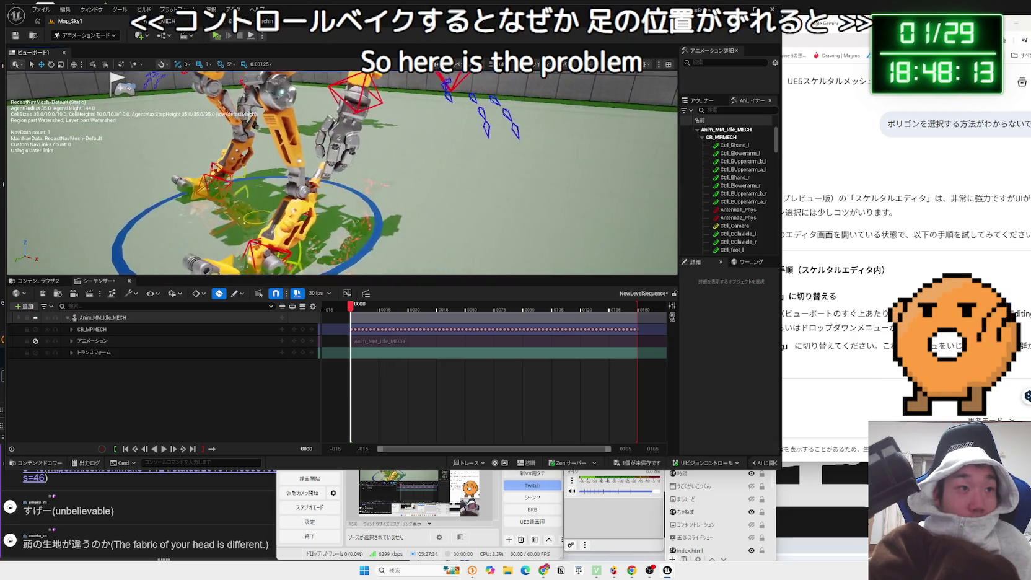
drag(397, 186, 442, 198)
Focus the sequence on the mech's track and preview a mid-animation pose close to its legs
click(388, 319)
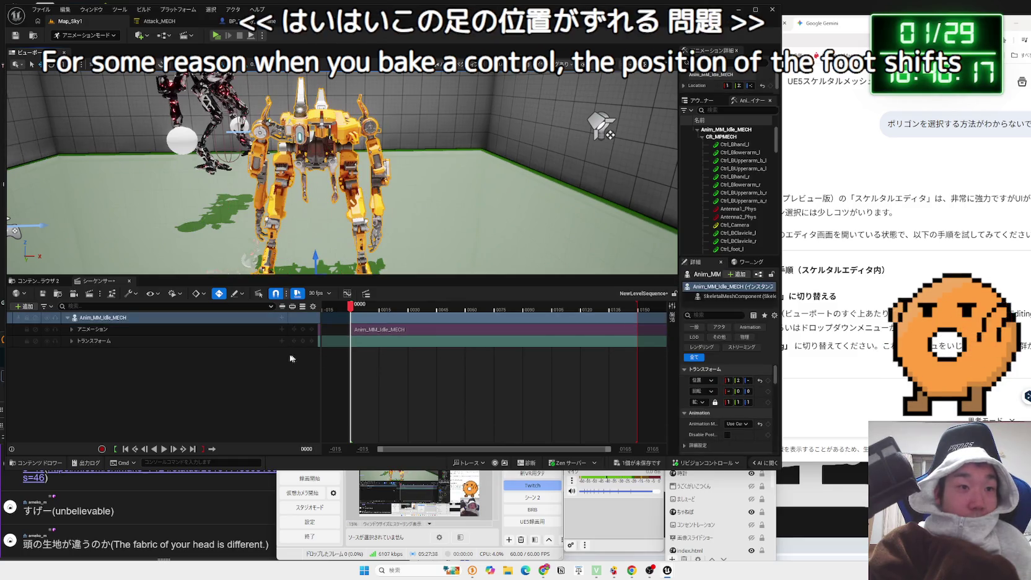
click(73, 333)
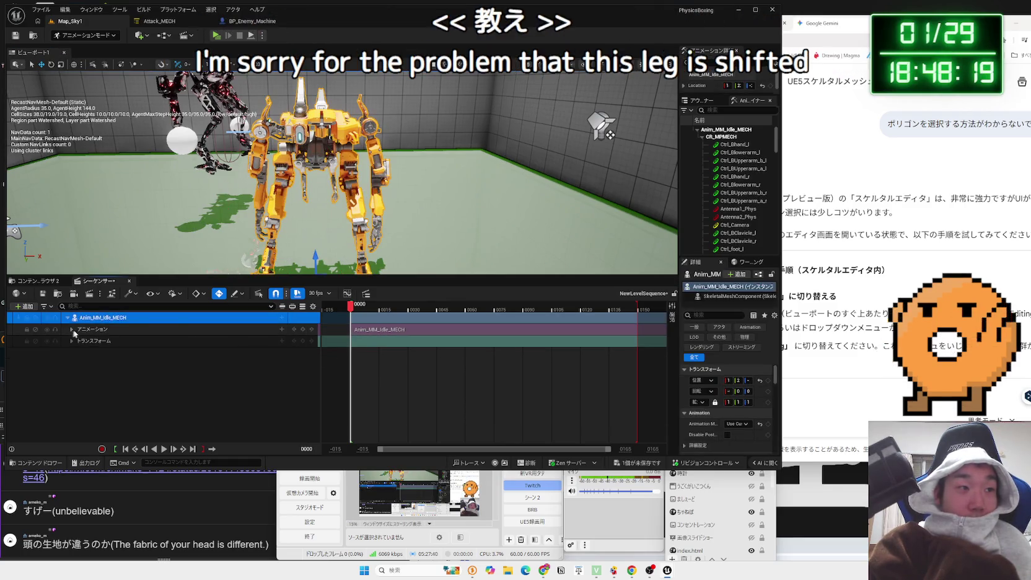
mouse_move(341, 186)
mouse_down()
mouse_move(340, 149)
mouse_move(370, 243)
mouse_up()
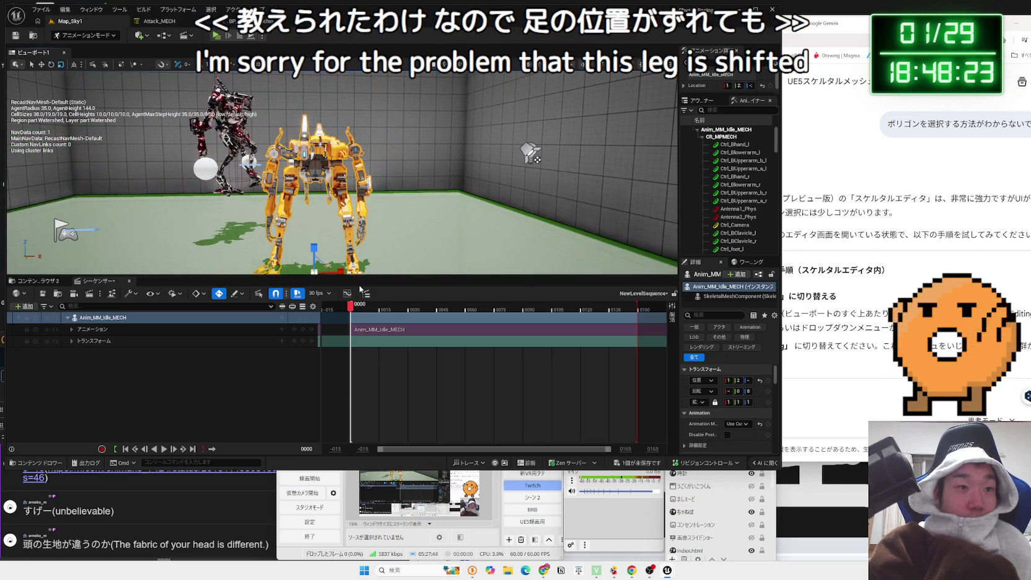
click(440, 307)
Scrub the idle animation and extend the playback end to about frame 225
drag(470, 311, 618, 312)
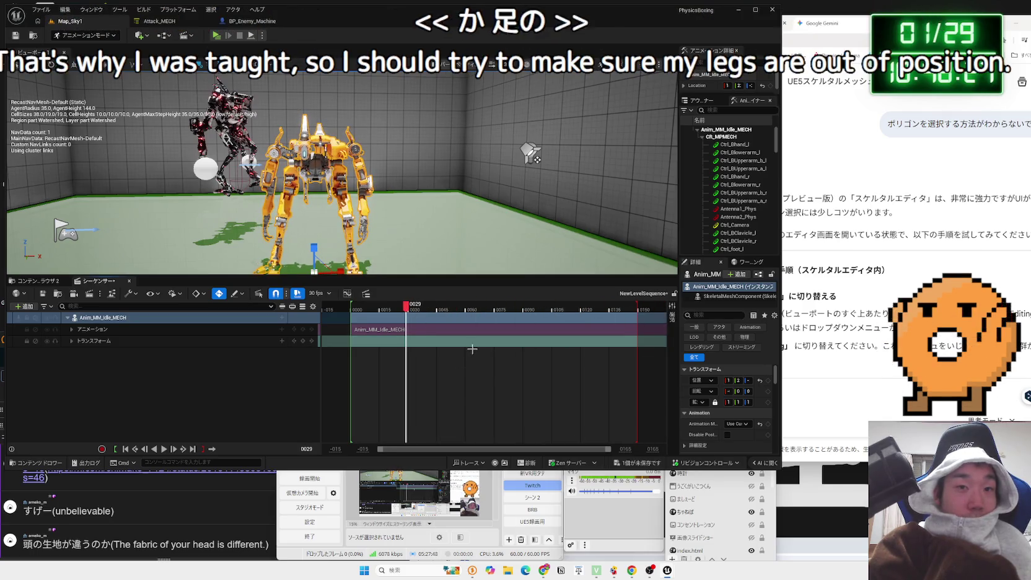
scroll(496, 328, down, 4)
drag(516, 306, 593, 309)
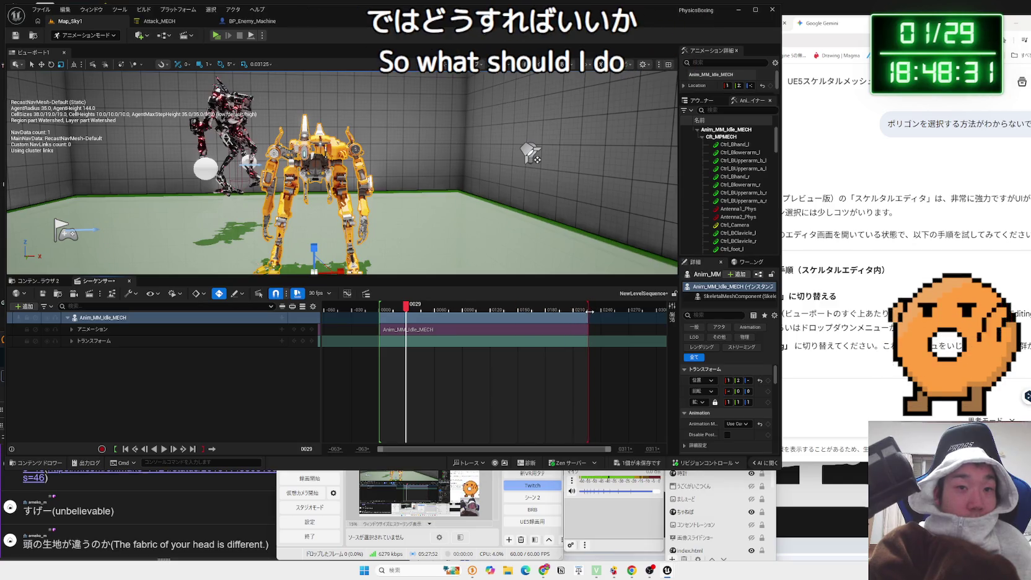
click(379, 308)
mouse_move(379, 308)
mouse_down()
mouse_move(383, 317)
mouse_move(410, 317)
mouse_up()
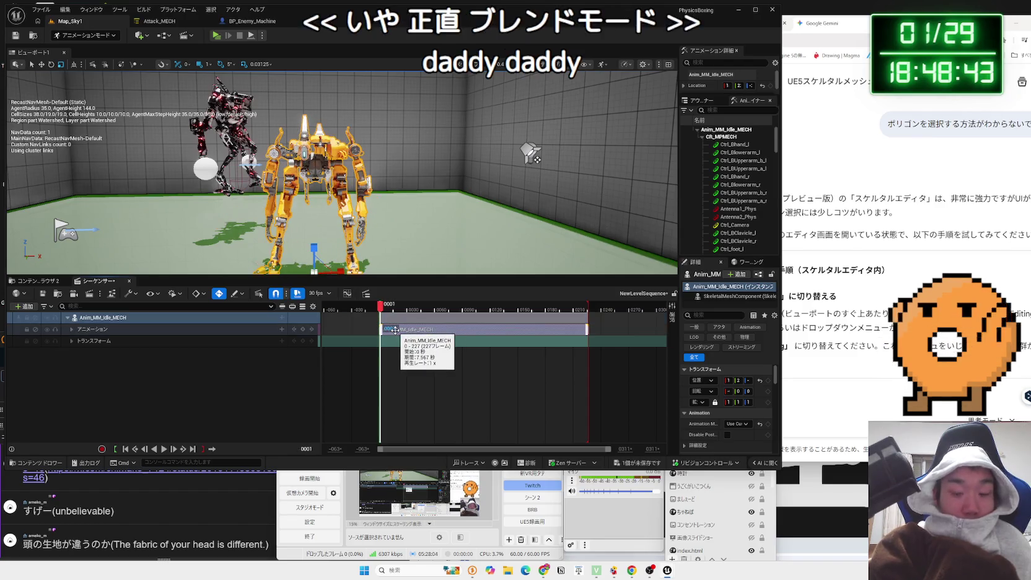
Delete the idle animation section and the mech's track from the sequence
click(395, 330)
key(Delete)
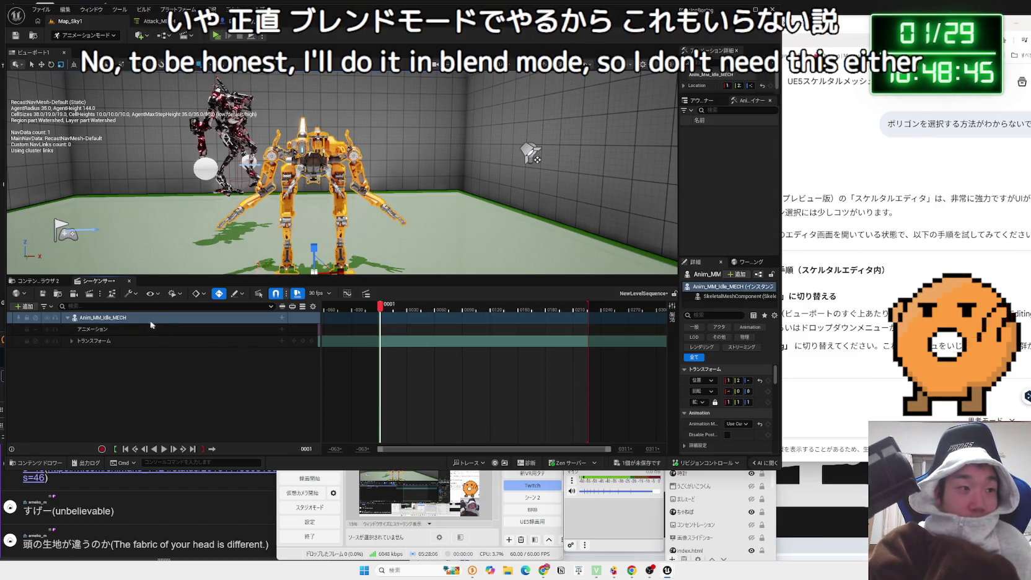
key(Delete)
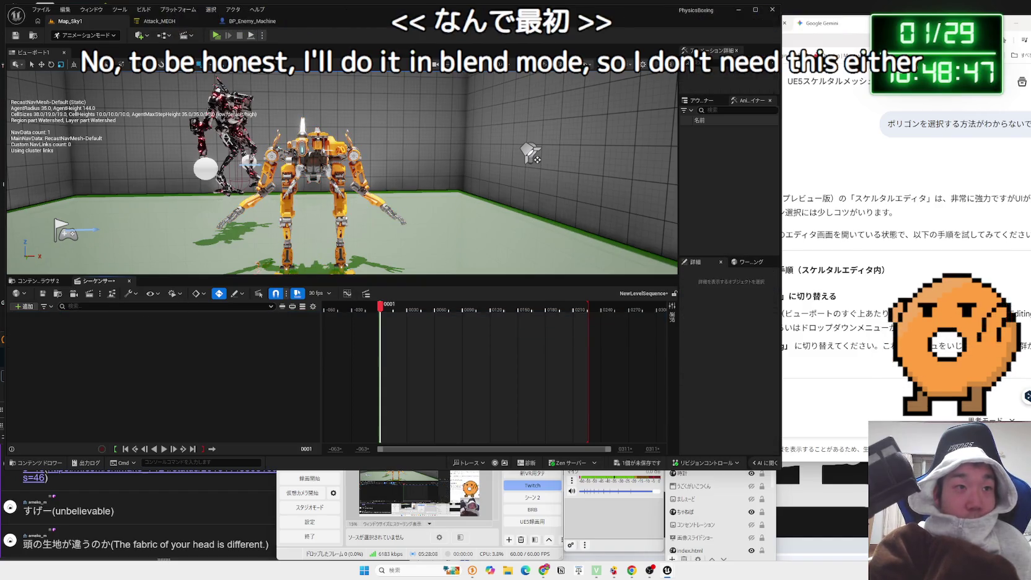
Add the Anim_MM_Idle_MECH mech back as a sequence actor track and select Ctrl_IK_bhand_l
click(310, 186)
right_click(176, 362)
mouse_move(248, 377)
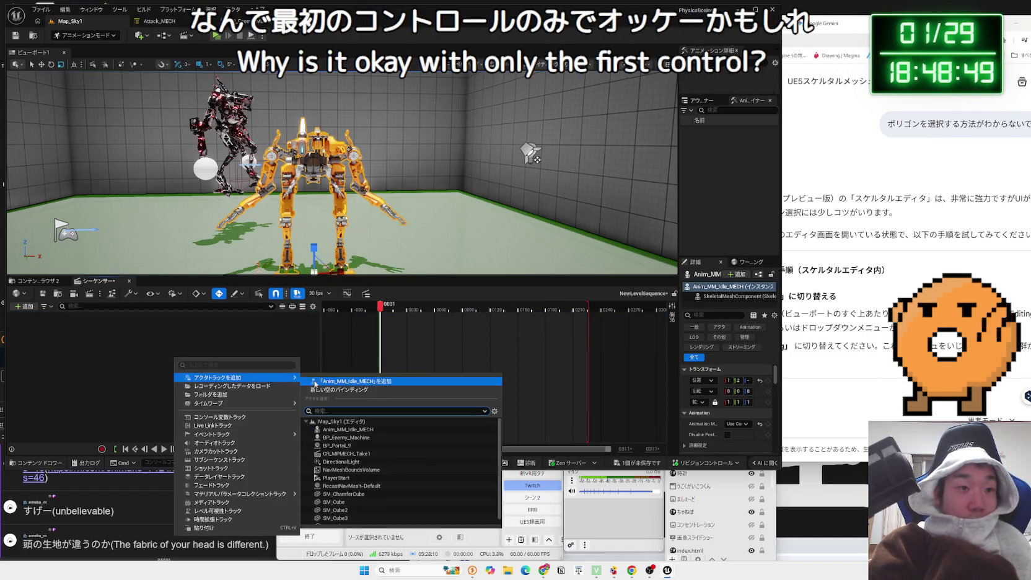
click(347, 381)
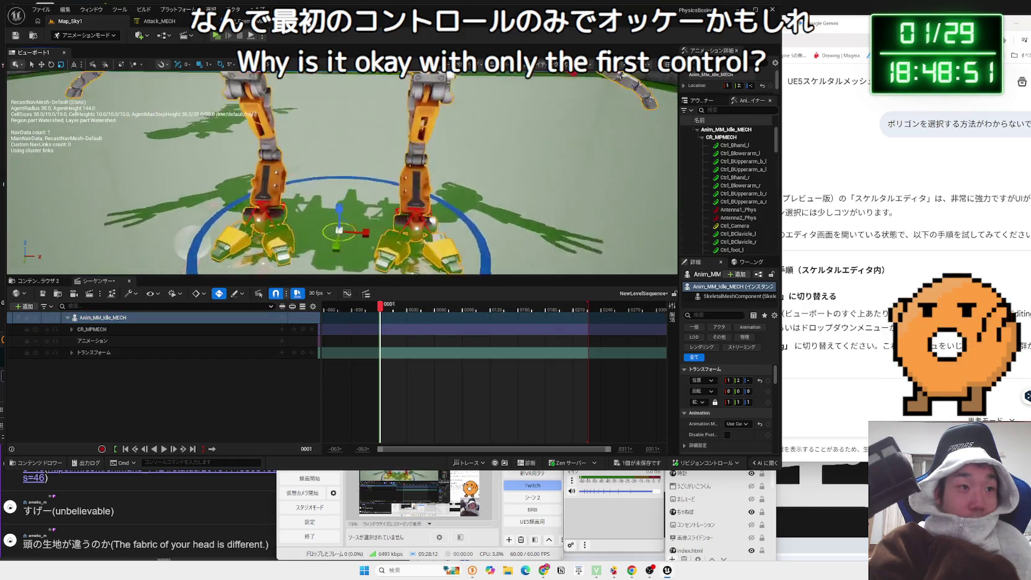
scroll(341, 171, down, 5)
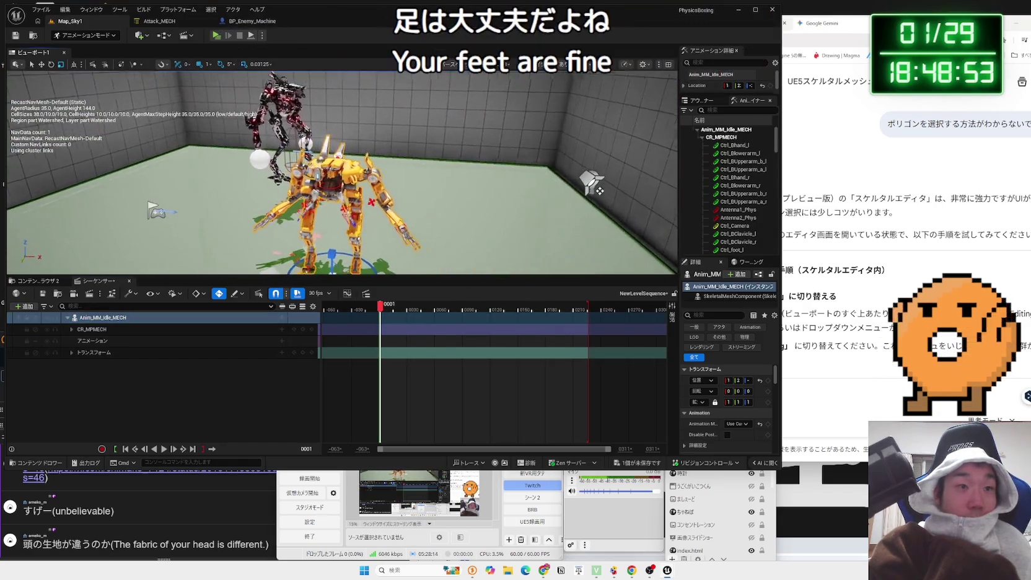
scroll(341, 171, up, 5)
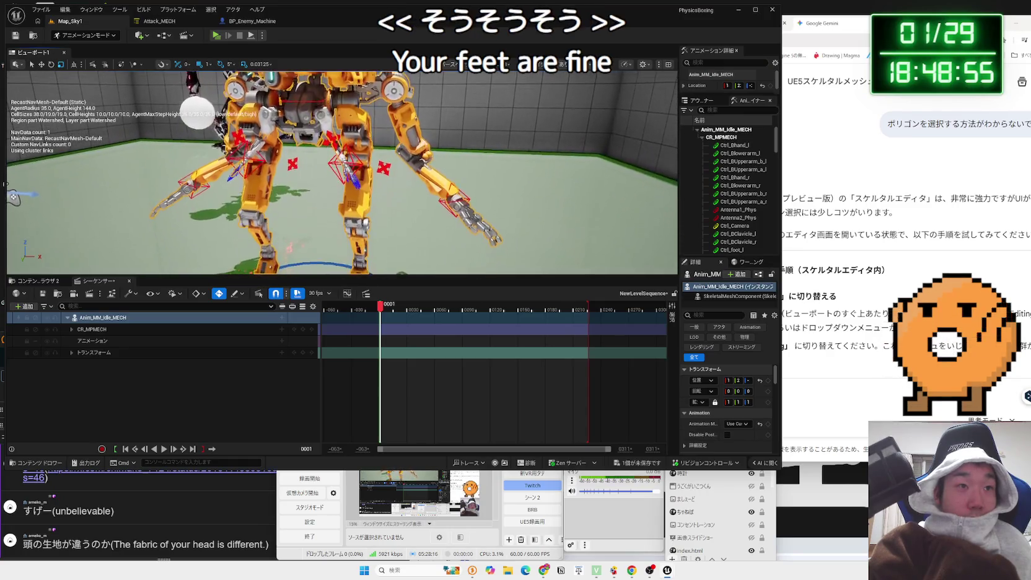
click(438, 194)
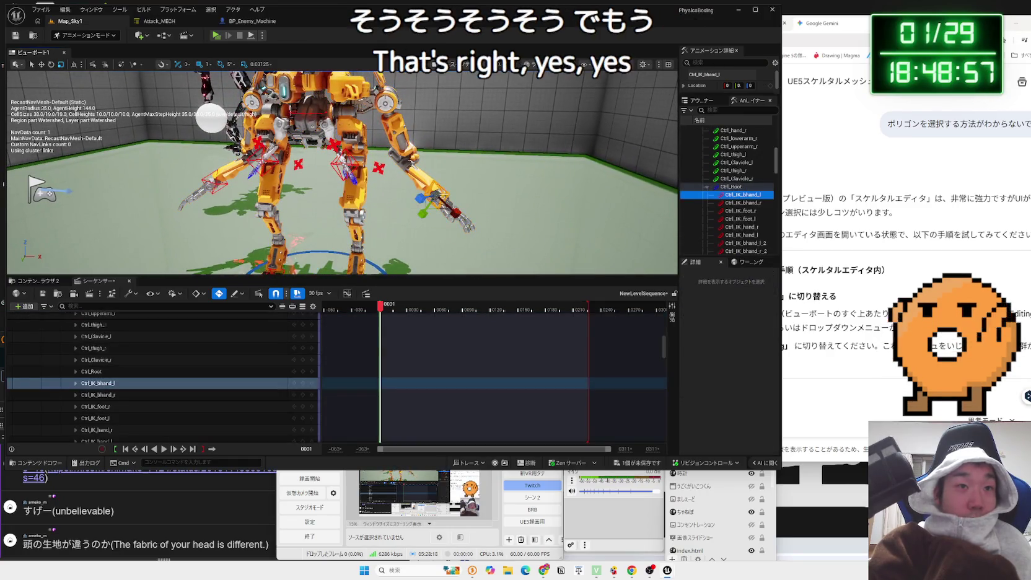
Move in close above the mech and lower its left hand down and left
scroll(438, 195, down, 4)
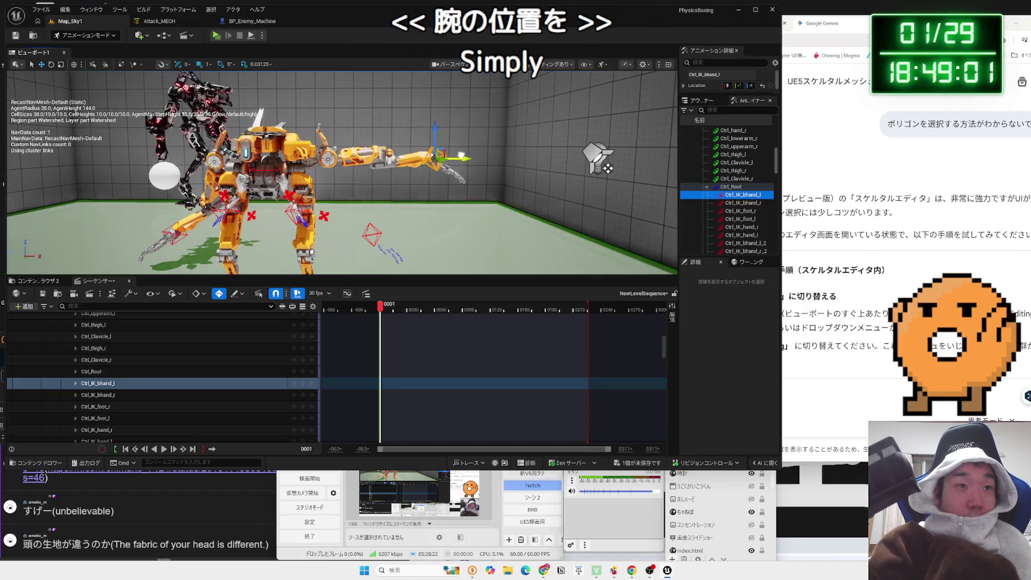
drag(437, 139, 377, 170)
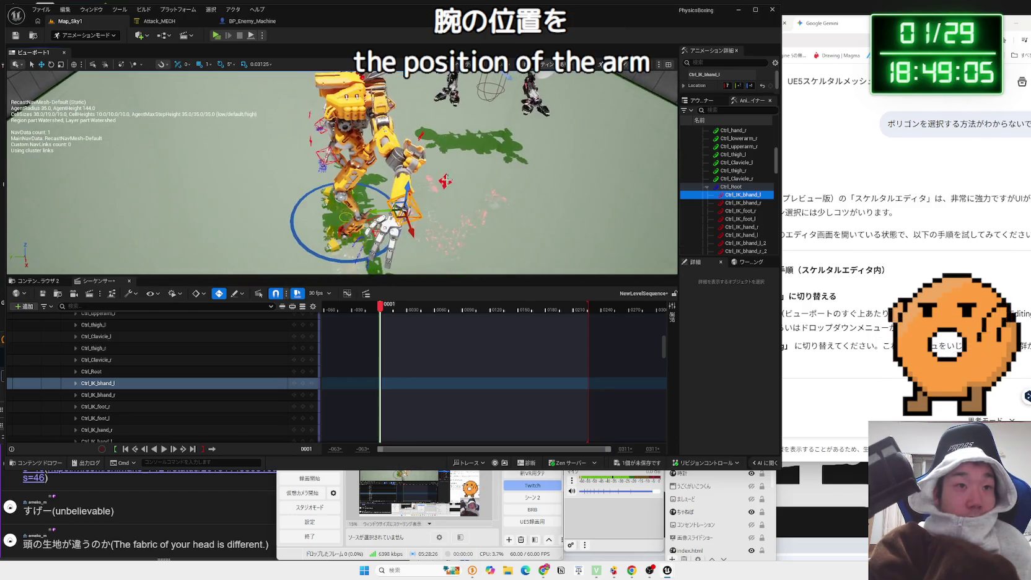
drag(400, 209, 364, 213)
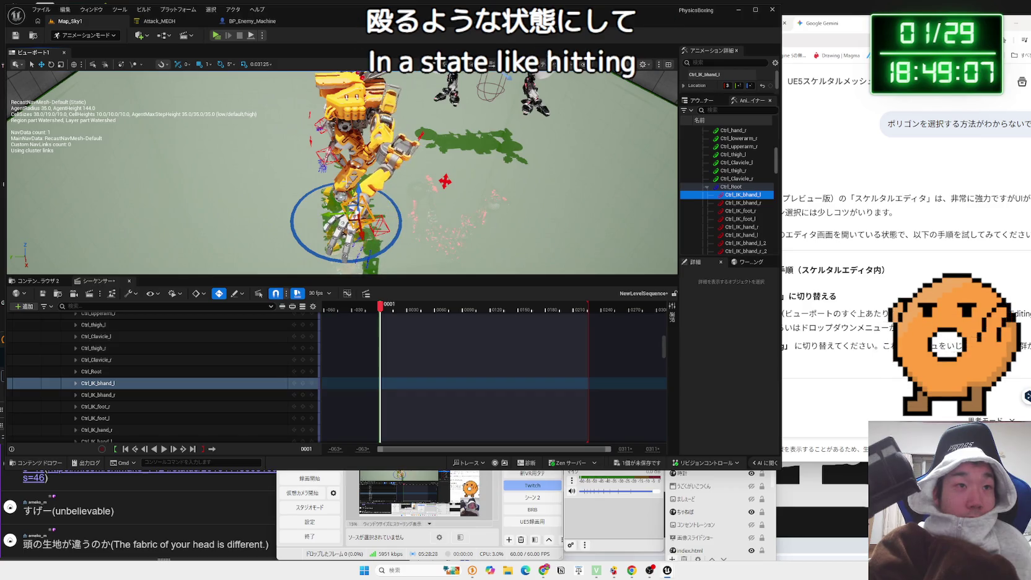
scroll(353, 174, up, 1)
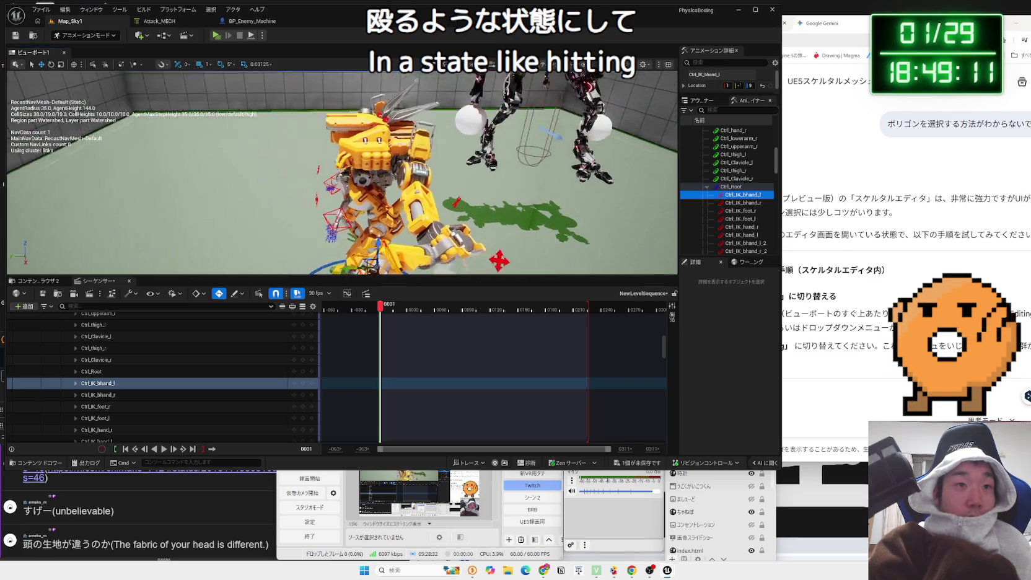
Select IK_BPOLE_L, Ctrl_IK_bhand_l_2, then Ctrl_IK_bhand_l, and frame the hand control
click(438, 193)
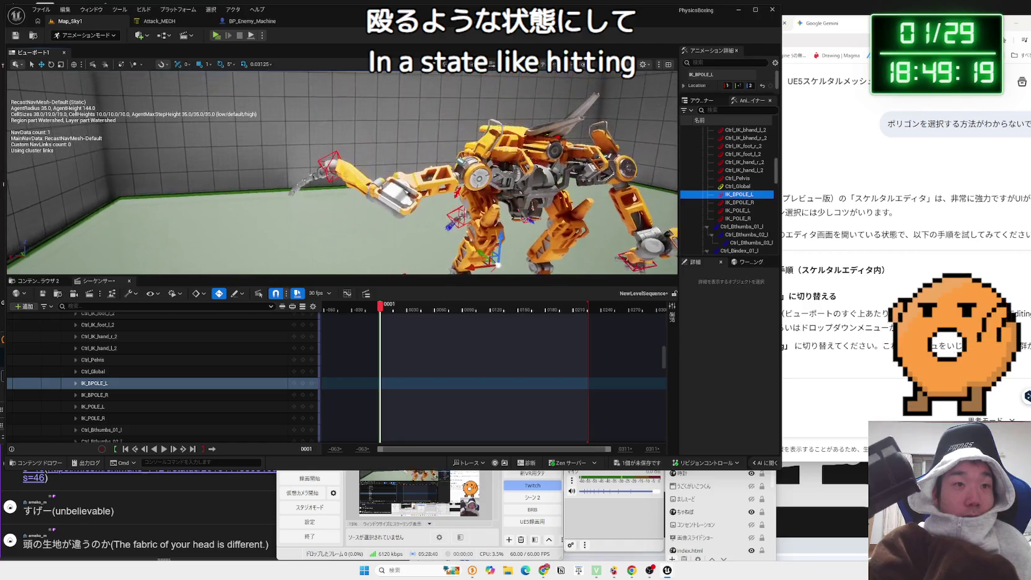
click(389, 255)
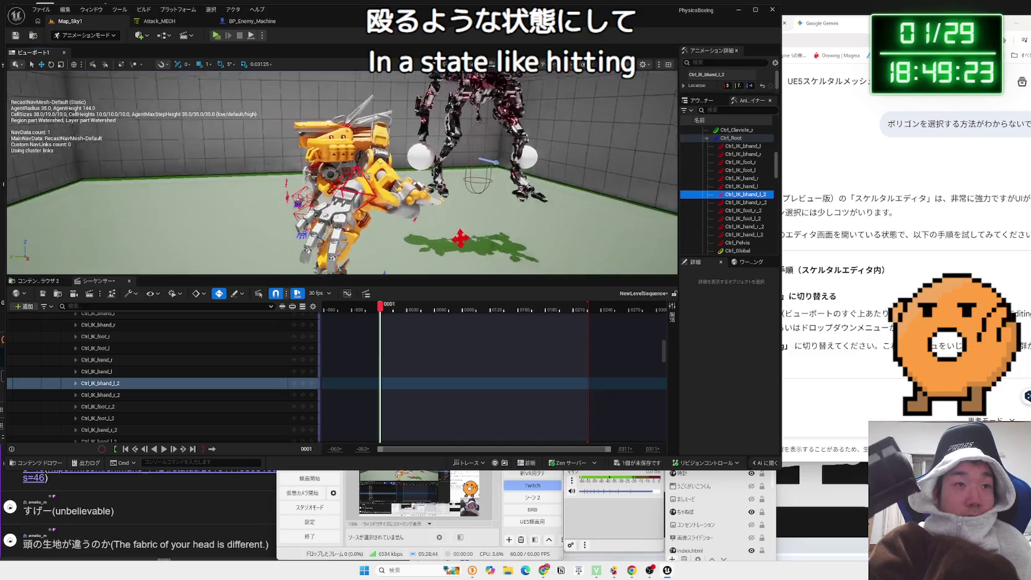
click(413, 218)
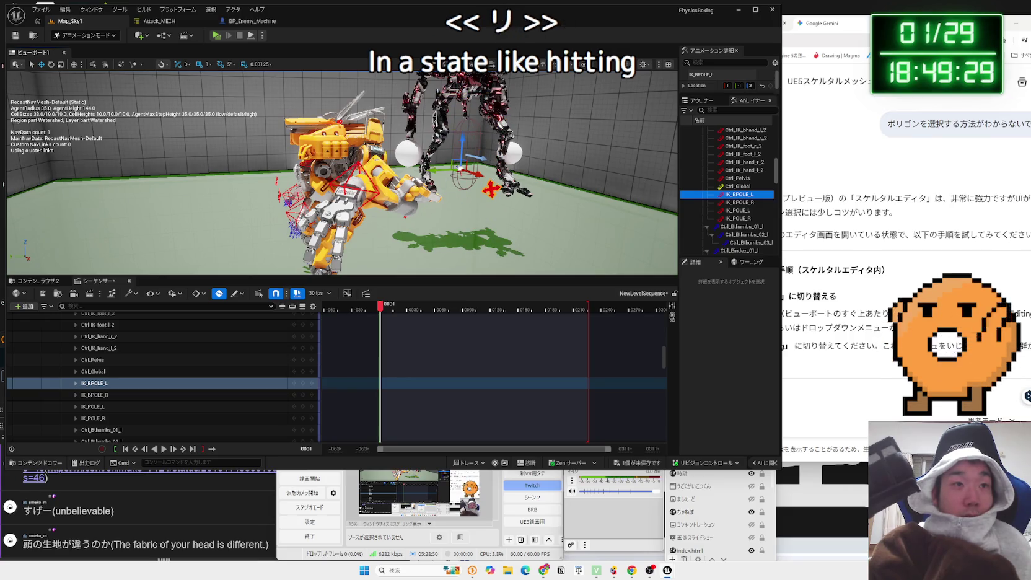
click(354, 180)
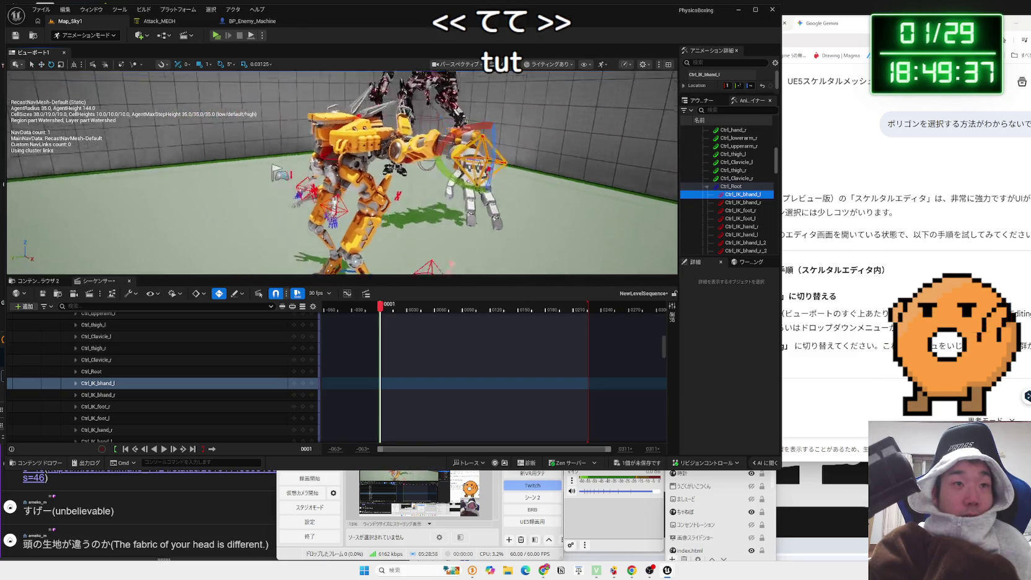
key(f)
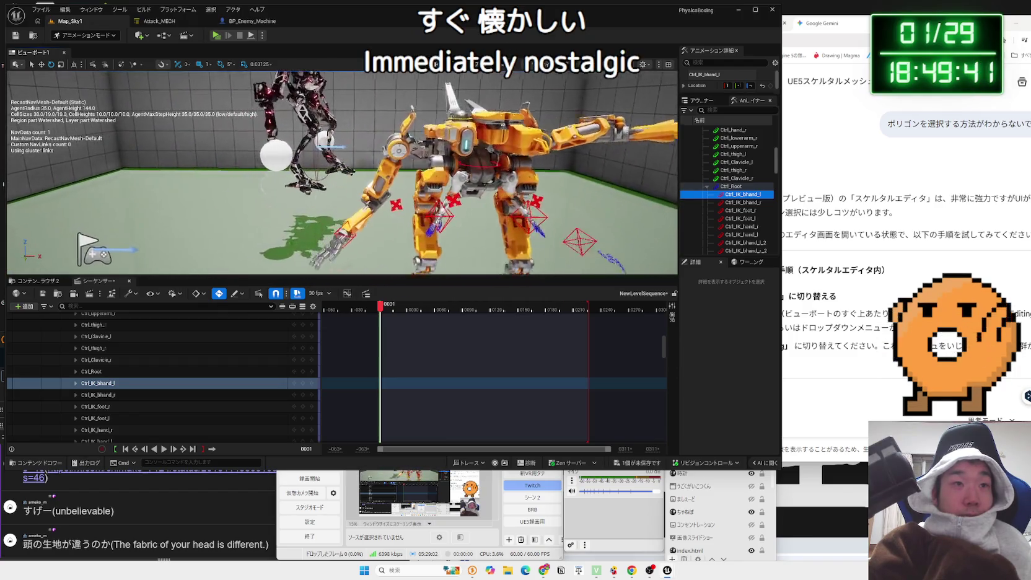
Raise Ctrl_IK_bhand_r and pull it out left with the move gizmo, then select Ctrl_Pelvis
click(97, 395)
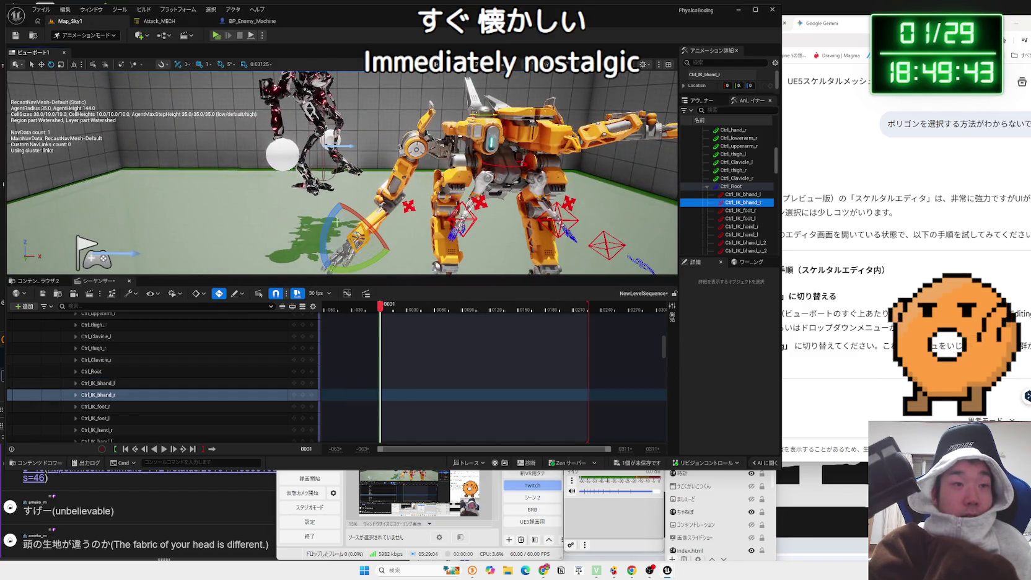
key(w)
drag(343, 212, 344, 162)
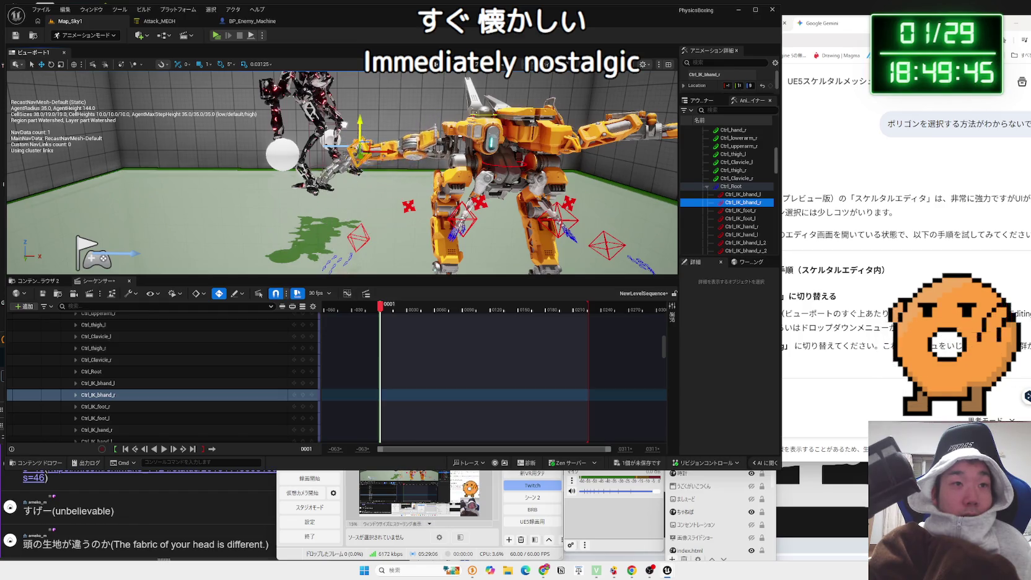
drag(357, 112, 270, 113)
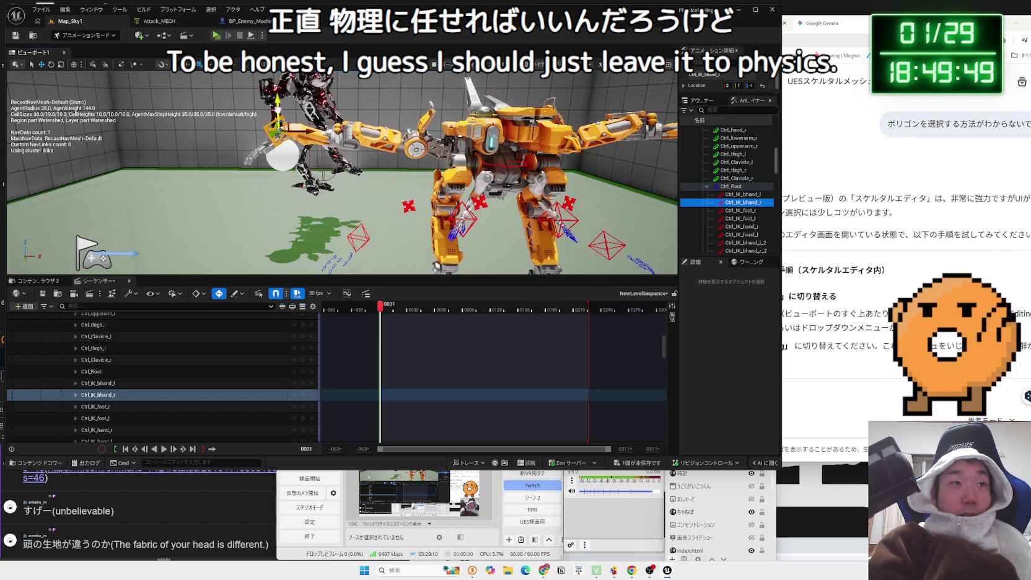
drag(277, 127, 310, 131)
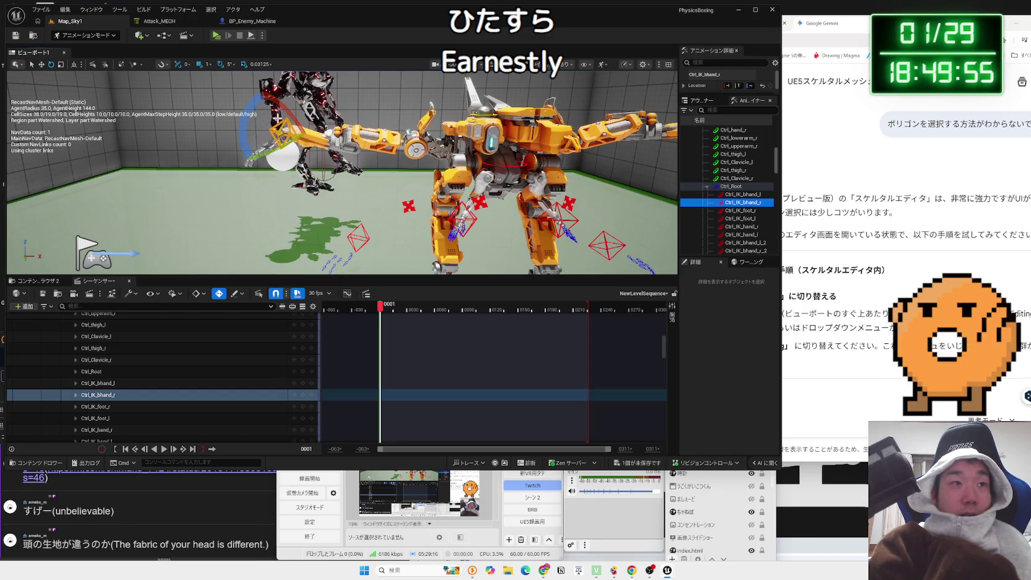
click(498, 165)
mouse_move(498, 165)
mouse_down()
mouse_move(306, 167)
mouse_move(464, 198)
mouse_move(416, 217)
mouse_move(350, 179)
mouse_move(344, 192)
mouse_up()
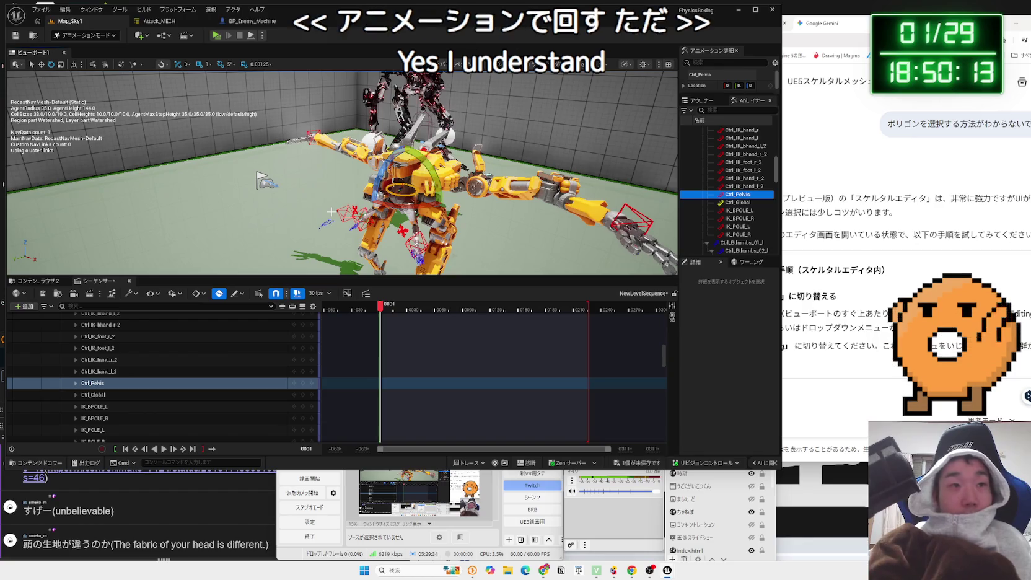
Orbit to a front view of the posed mech and bring Gemini's Chrome window forward
drag(320, 185, 321, 185)
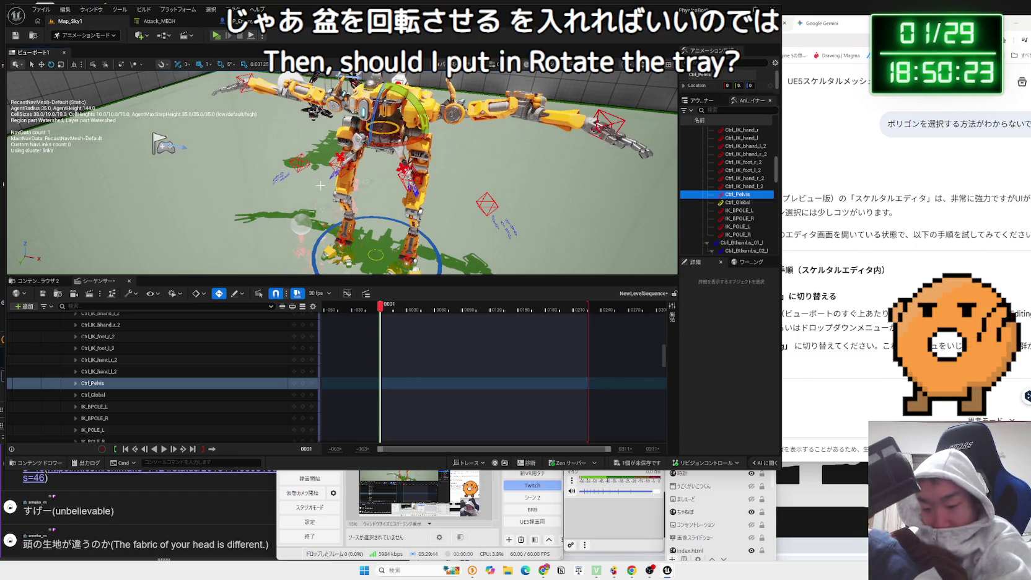
click(805, 366)
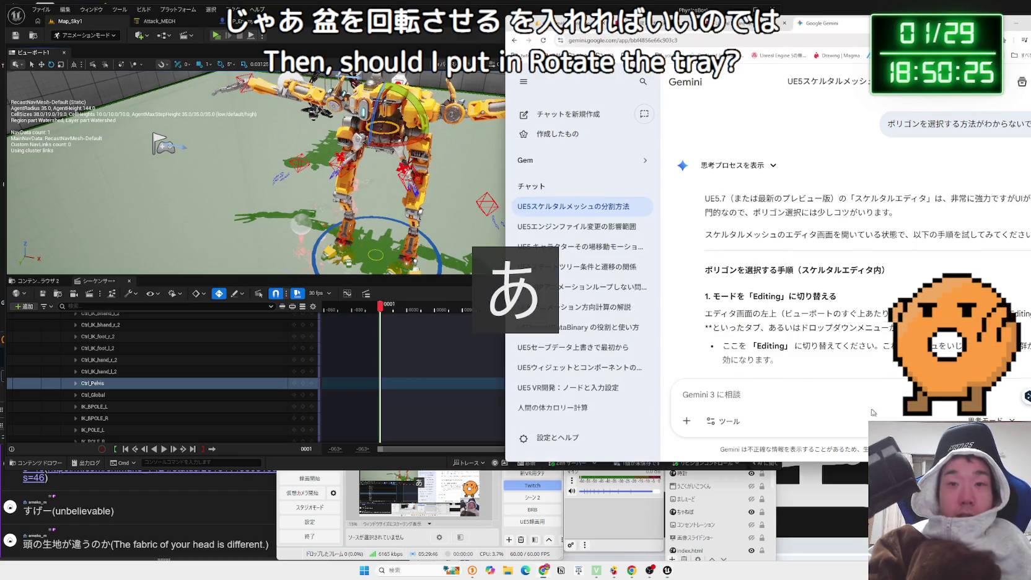
In a new Gemini chat, ask in Japanese whether UE has a node that rotates a bone
click(560, 114)
text(UE)
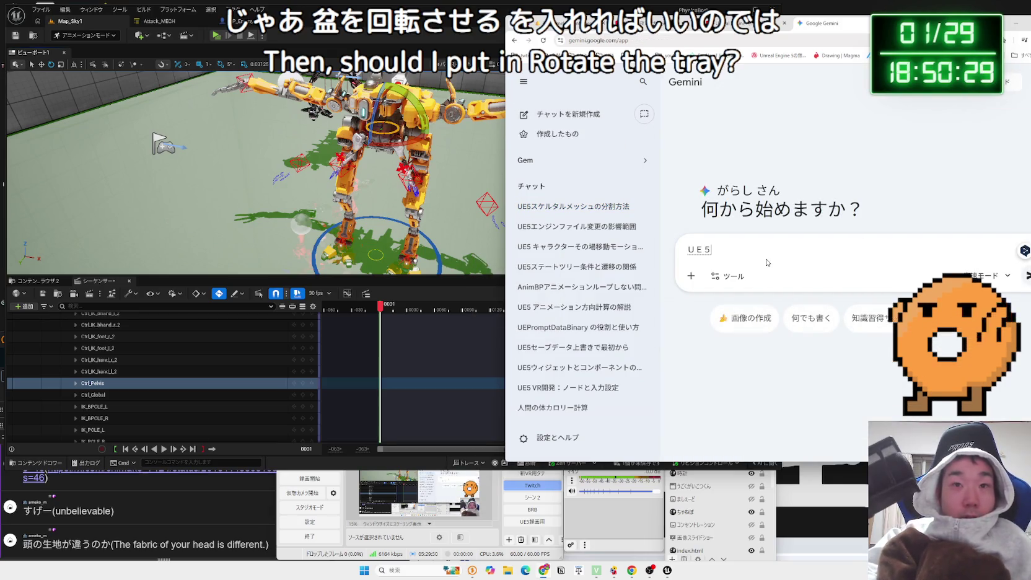
text(ぼー)
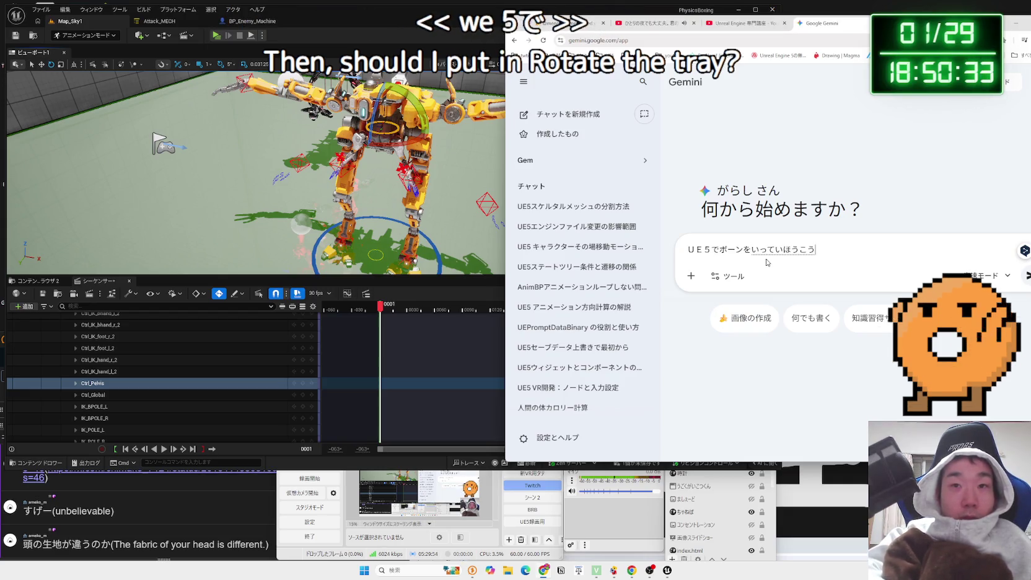
text(かいてn)
text(せる)
key(space)
text(のーどt)
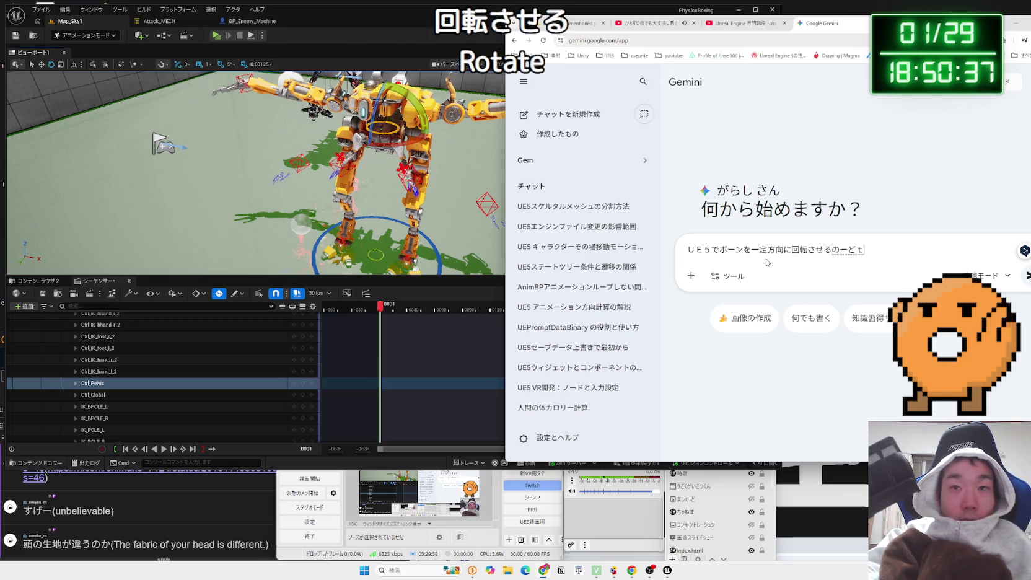
key(Return)
text(ありゅ？)
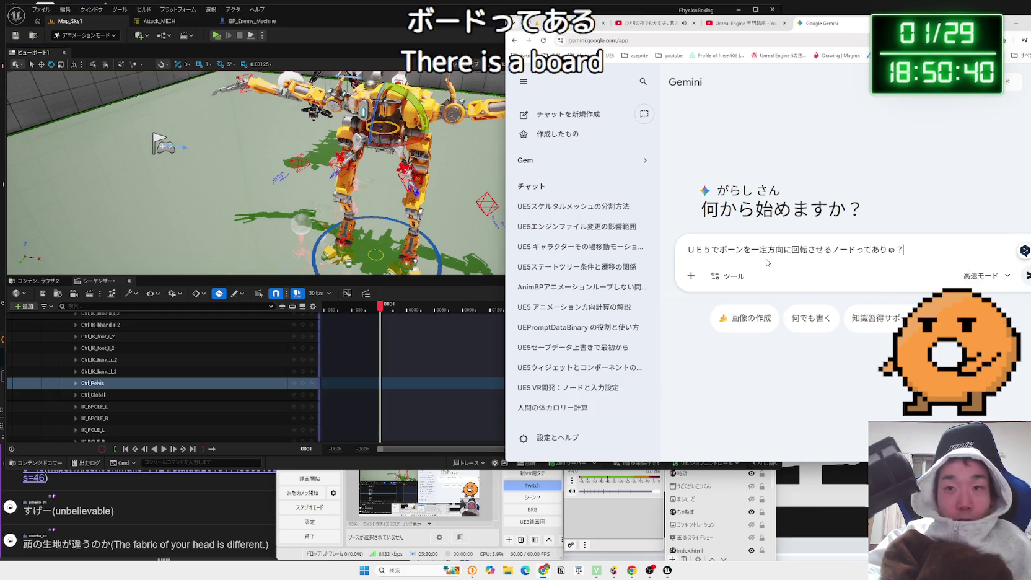
key(Return)
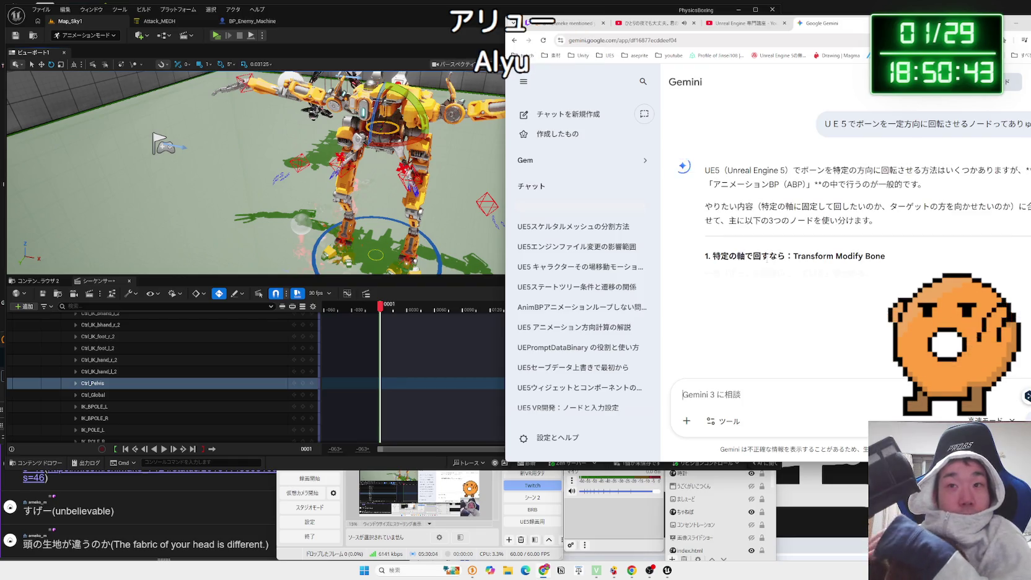
Read the reply's Transform Modify Bone and Look At explanations, then return to Unreal
drag(861, 23, 799, 27)
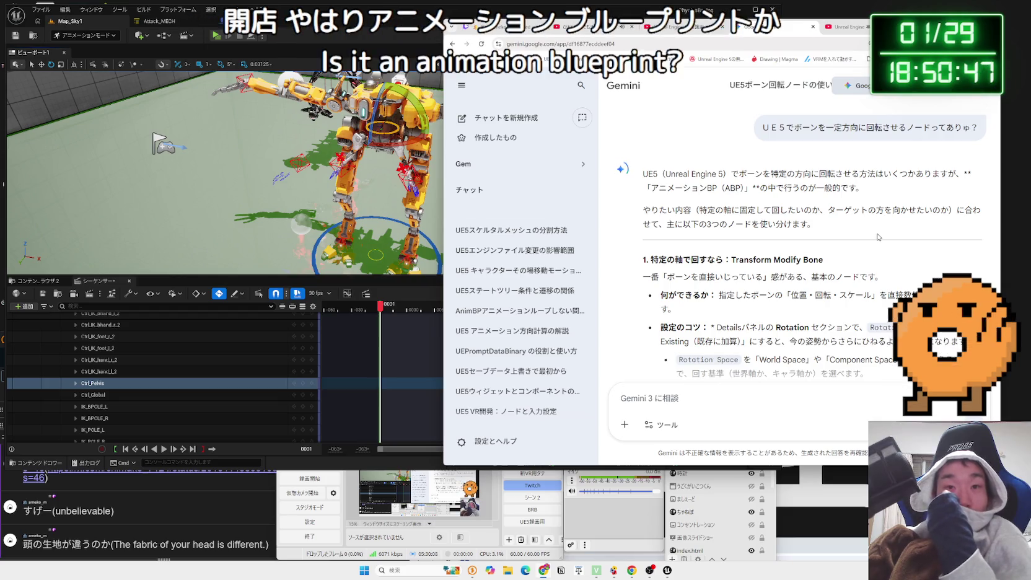
scroll(877, 236, down, 2)
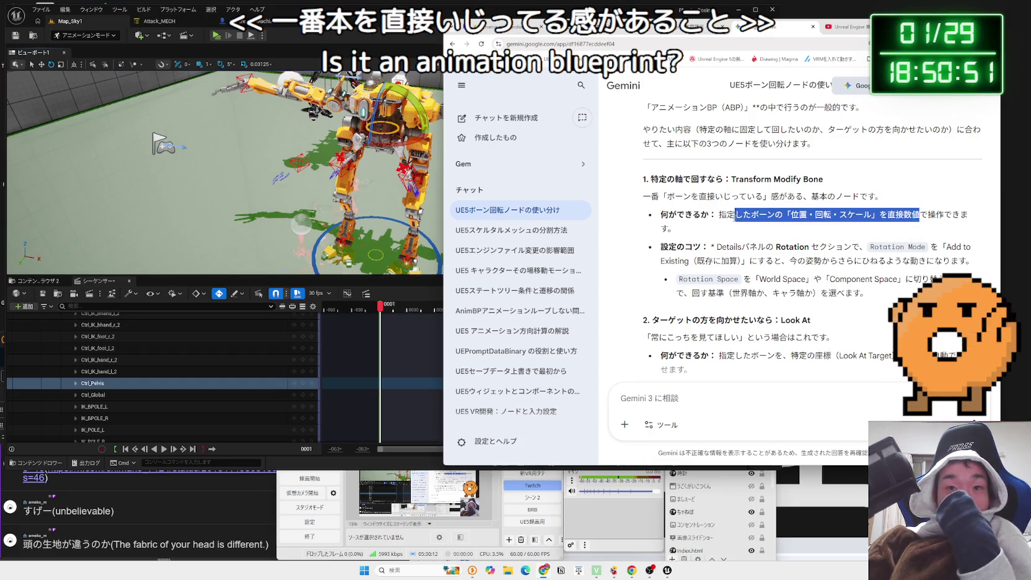
mouse_move(711, 215)
mouse_down()
mouse_move(674, 229)
mouse_move(743, 280)
mouse_move(859, 293)
mouse_up()
click(844, 288)
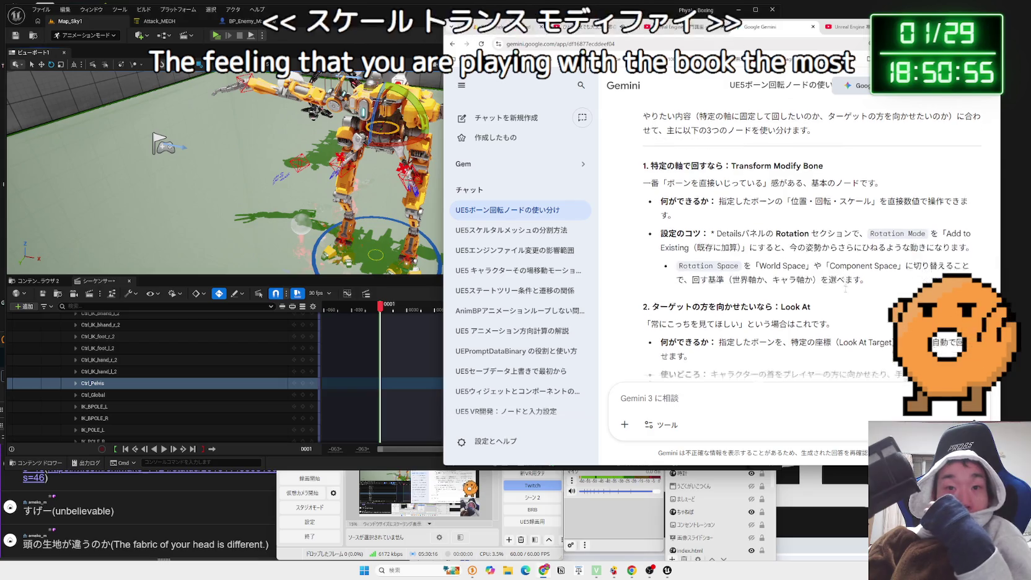
scroll(843, 289, down, 3)
mouse_move(814, 244)
mouse_down()
mouse_move(663, 192)
mouse_move(851, 292)
mouse_move(660, 184)
mouse_move(850, 263)
mouse_up()
click(661, 185)
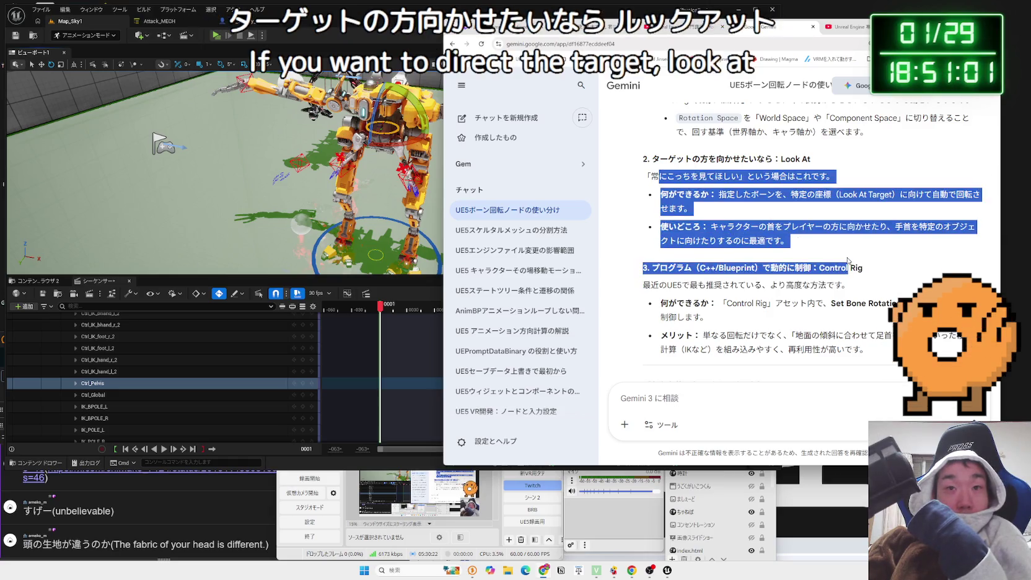
click(847, 260)
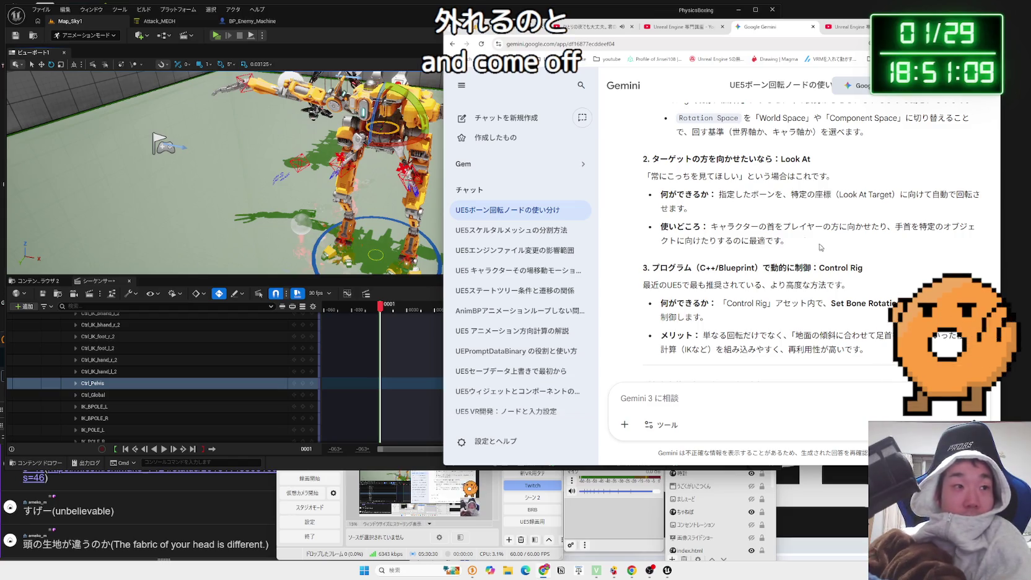
click(412, 104)
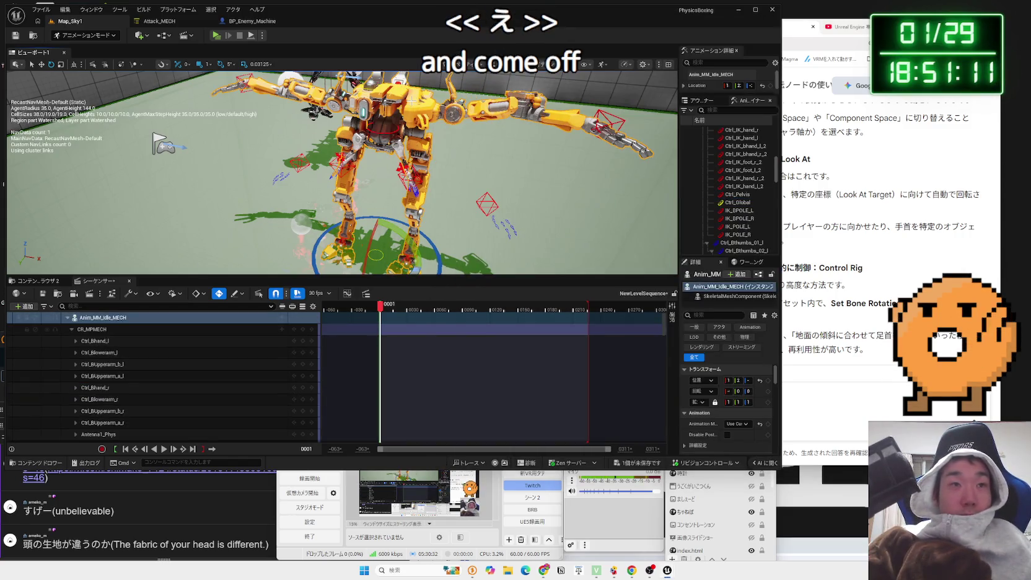
Delete the posed mech and the NewLevelSequence asset, close Sequencer, and save Map_Sky1
key(Delete)
key(Return)
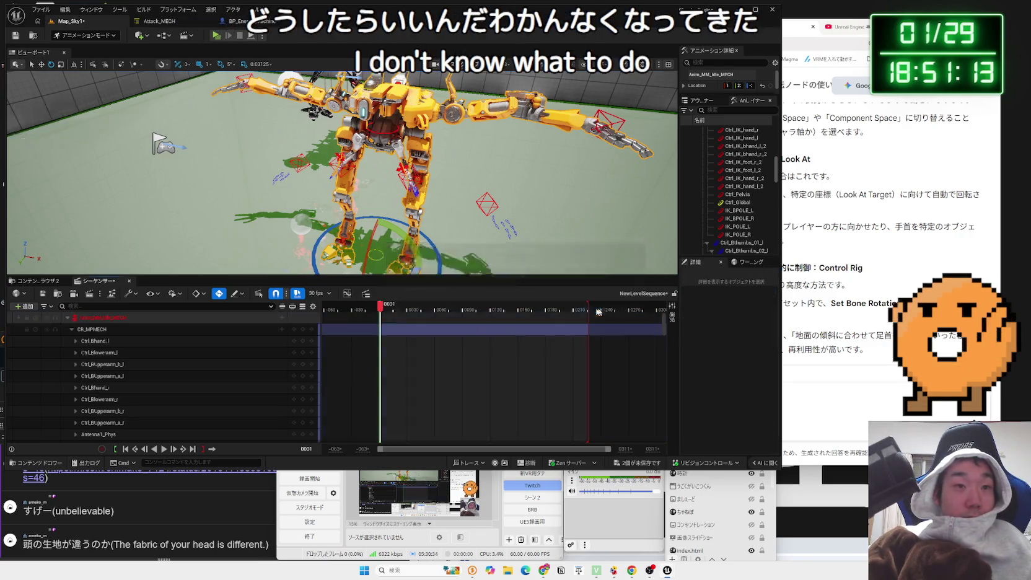
click(129, 281)
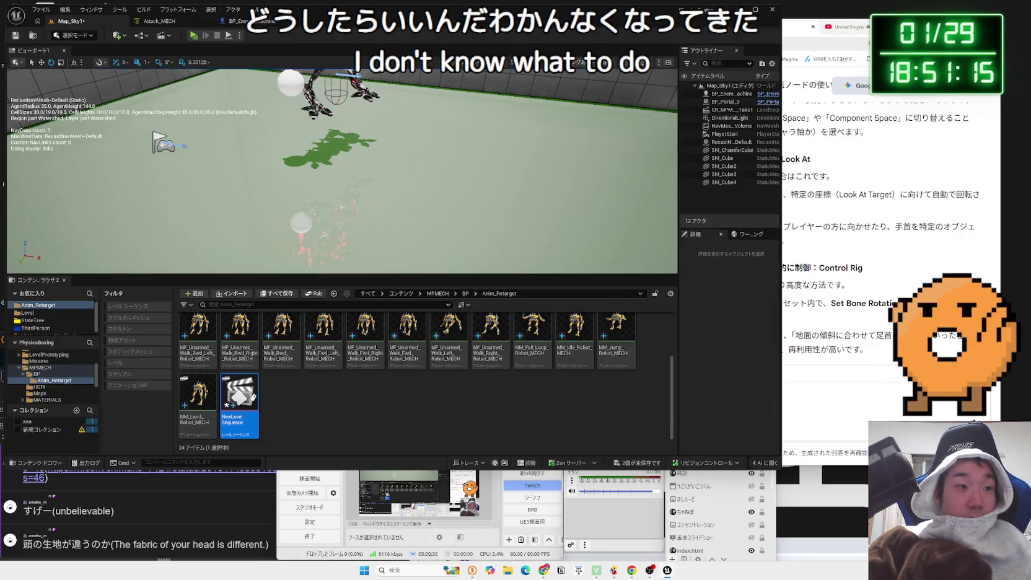
click(253, 402)
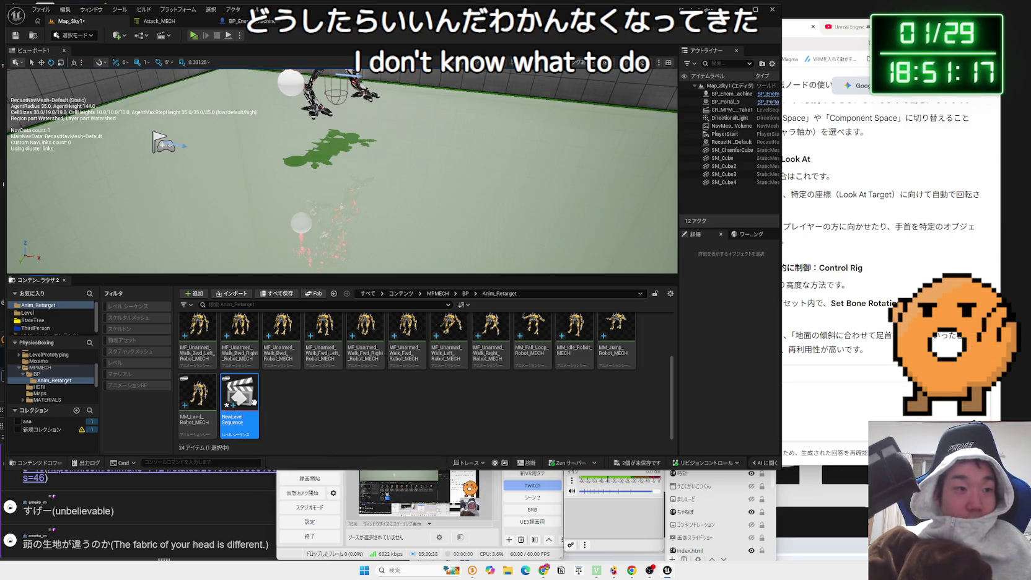
key(Delete)
click(458, 415)
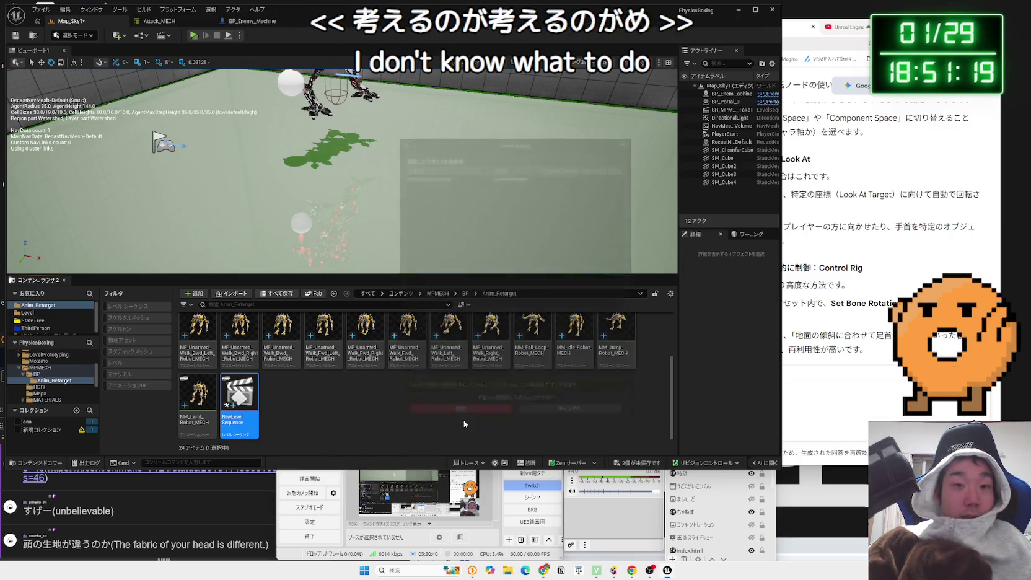
click(570, 376)
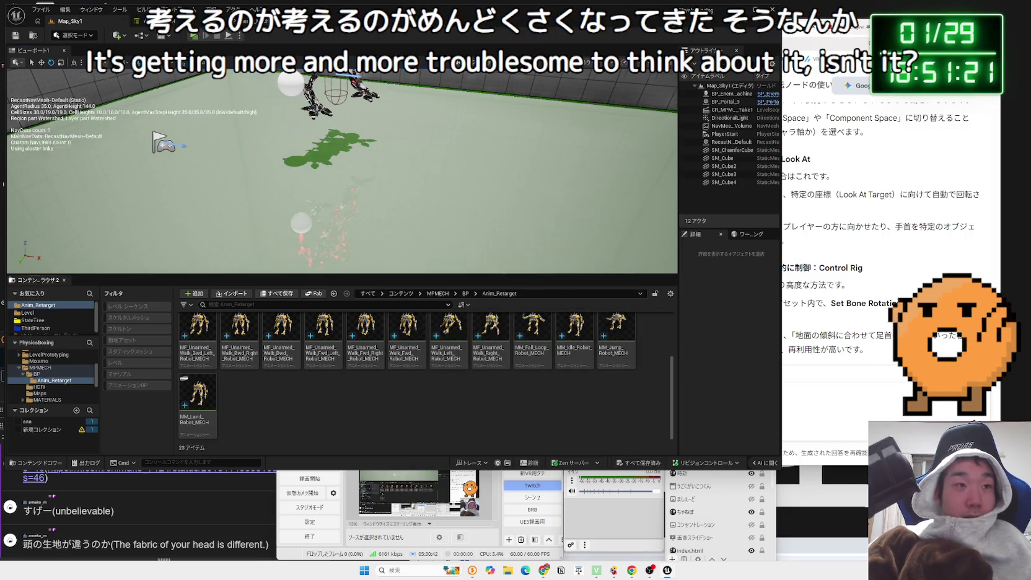
Test-play the level, stop it, and switch to the Attack_MECH state tree
key(alt+p)
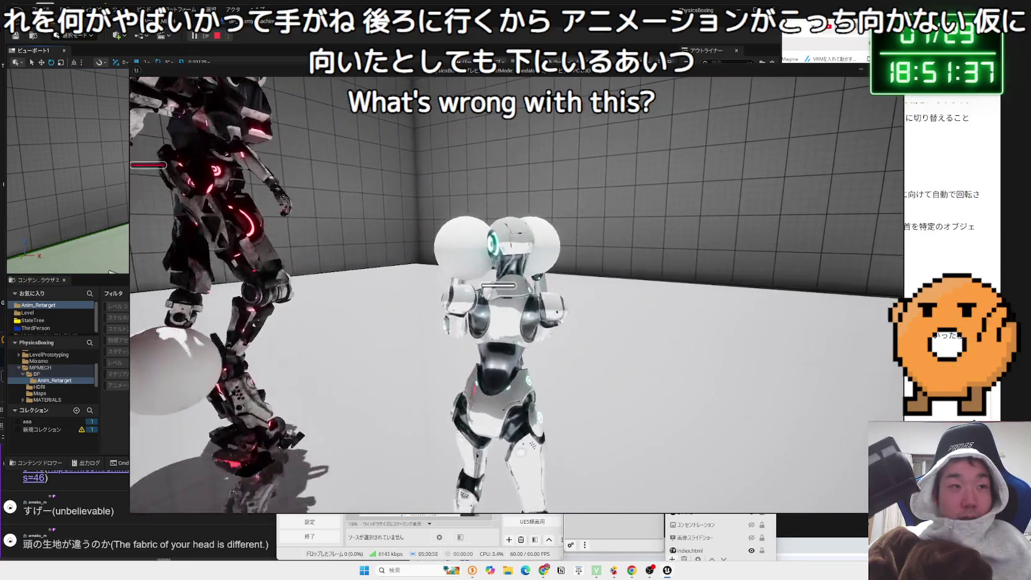
key(Escape)
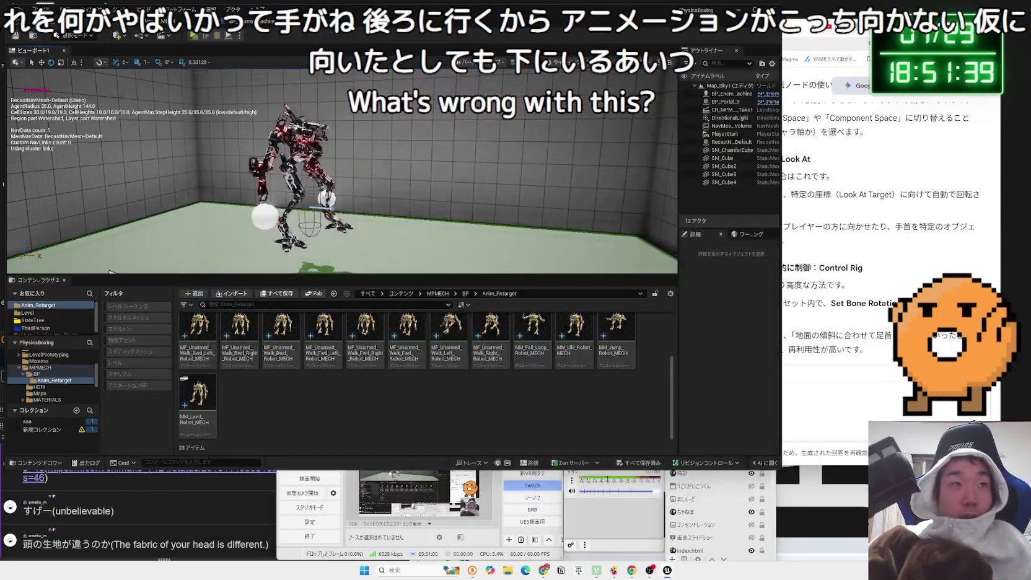
click(252, 21)
Stop the game preview, return to BP_Enemy_Machine, and bring the Gemini chat forward
click(186, 21)
click(248, 21)
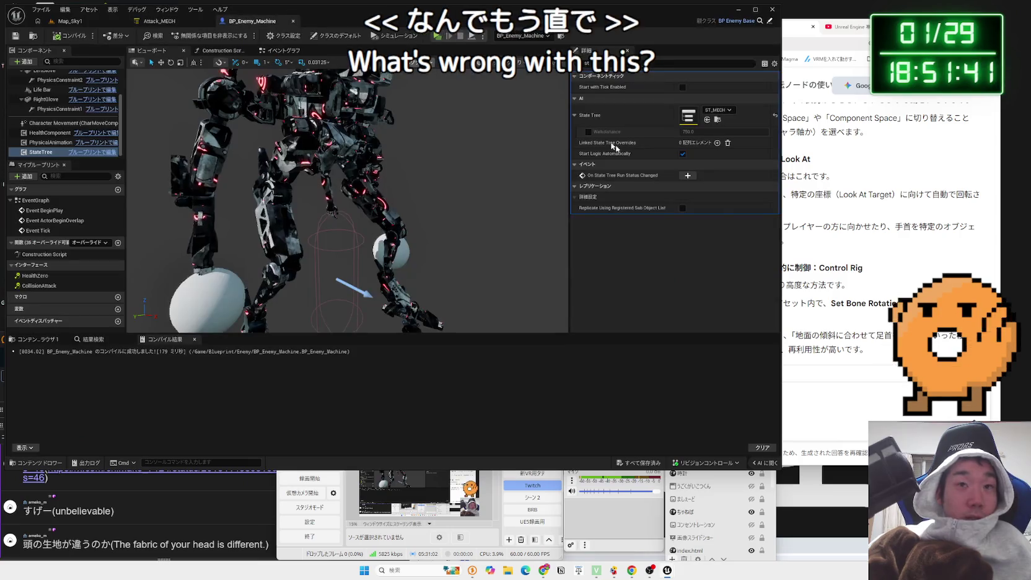
click(882, 394)
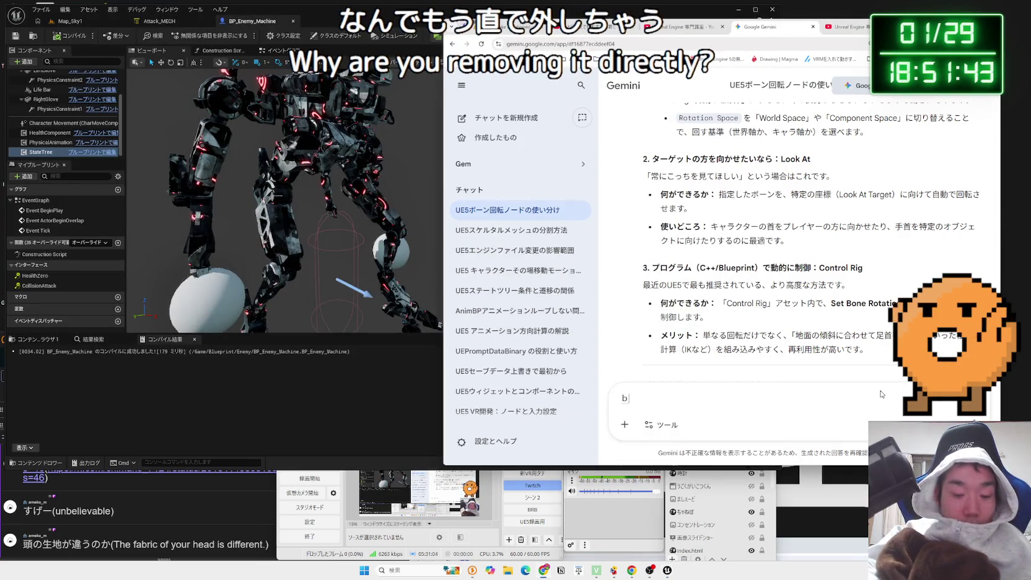
Ask Gemini whether a node can set a specific physics asset constraint to Free
text(utsurik)
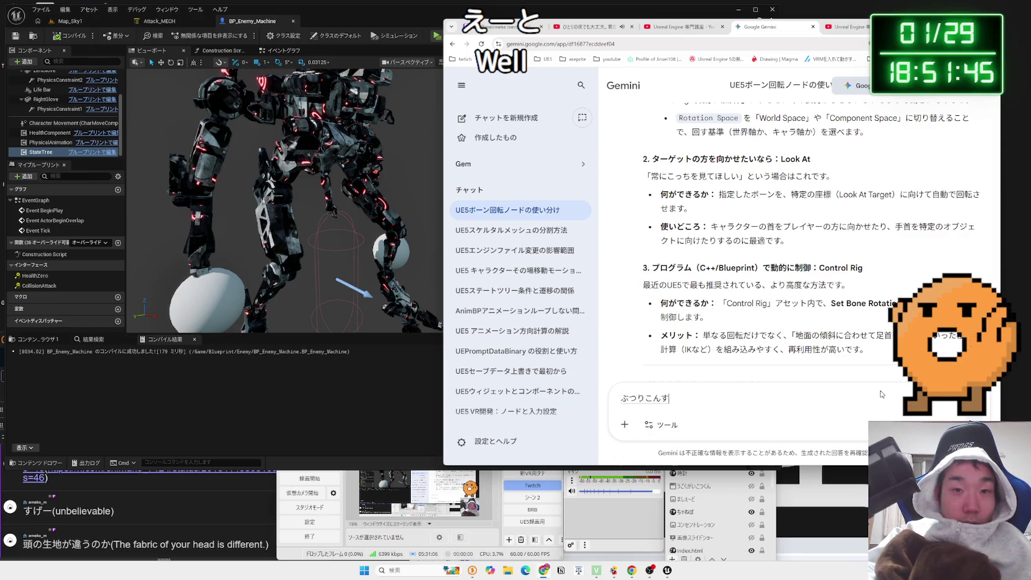
text(to)
key(space)
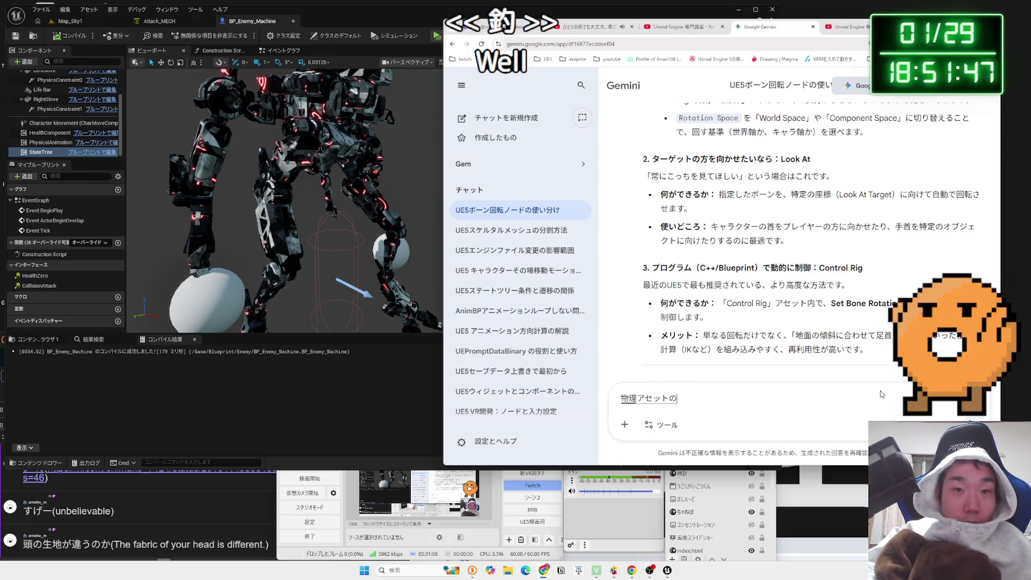
text(notokutein)
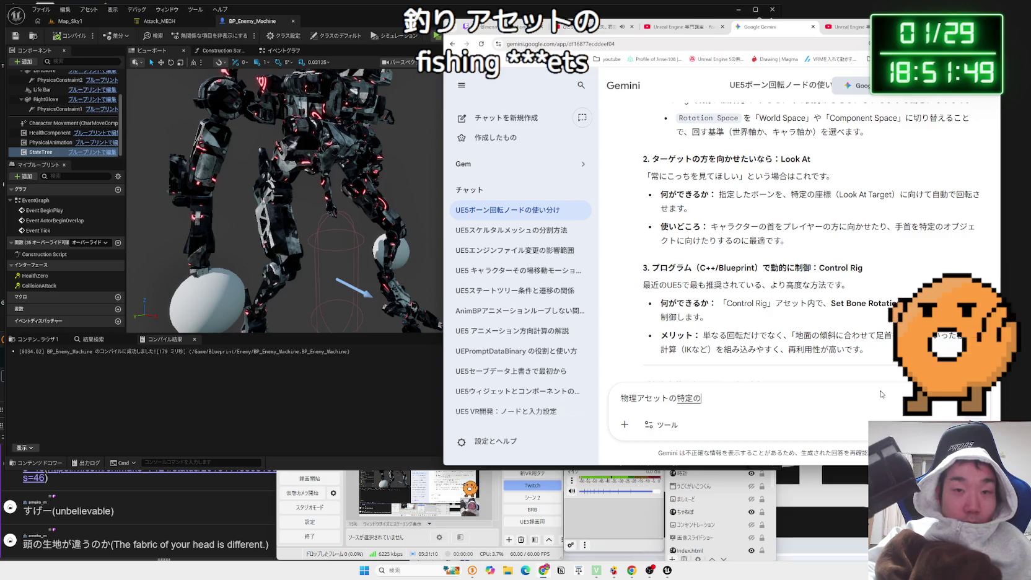
text(konsutoreitono)
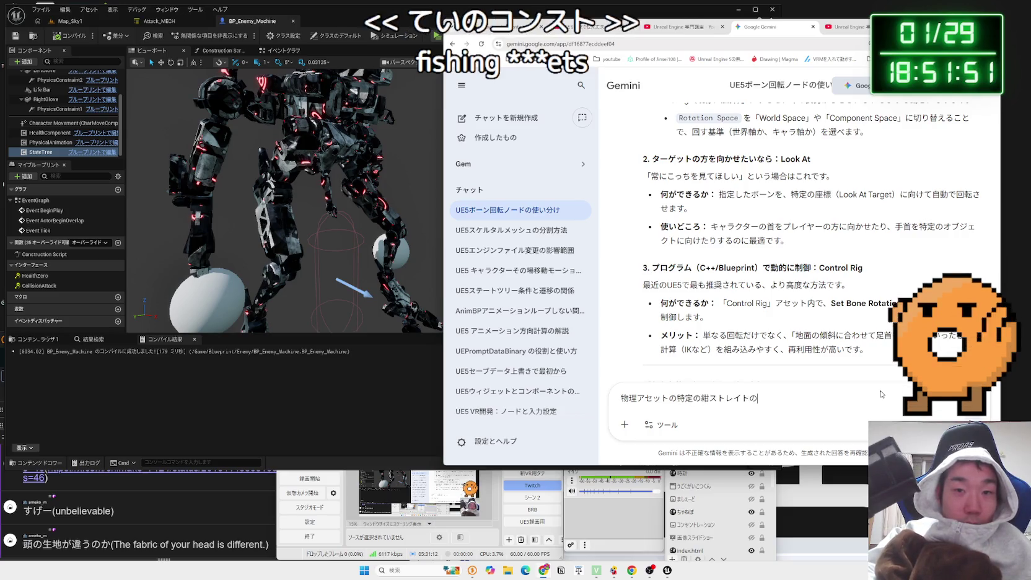
key(BackSpace)
key(BackSpace)
key(BackSpace)
text(ko)
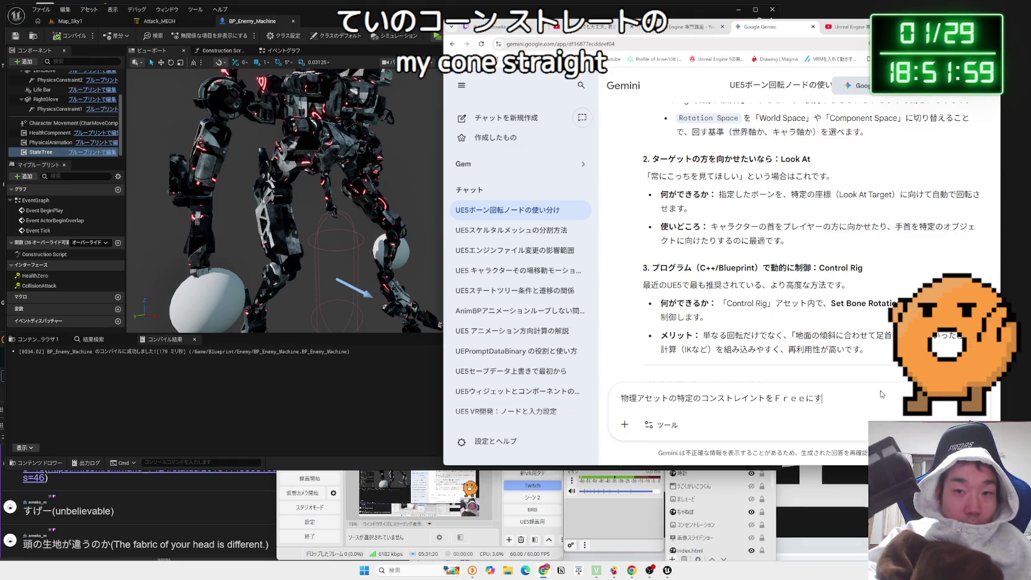
text(totteno-do)
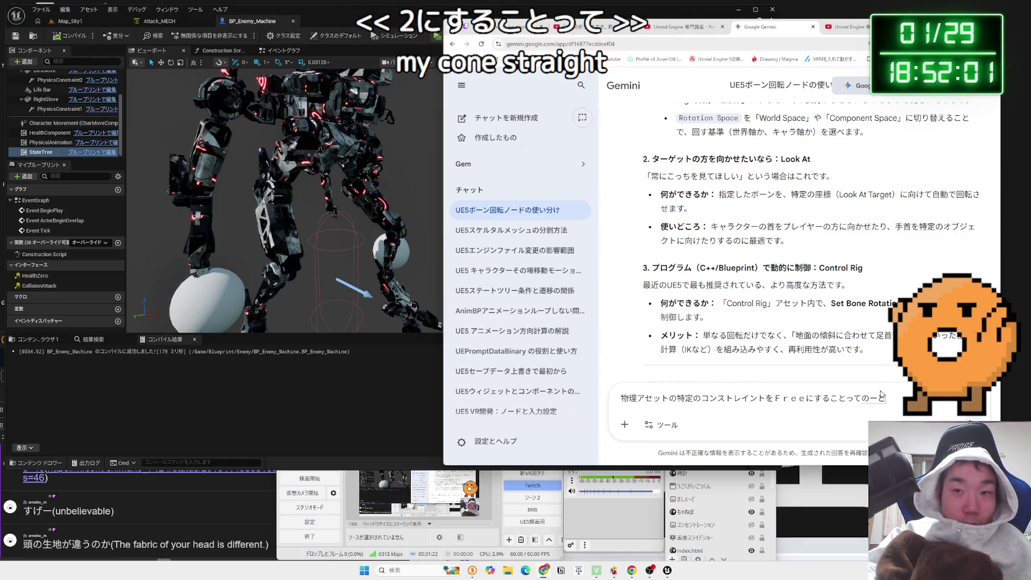
text(dekiru?)
key(Return)
key(Return)
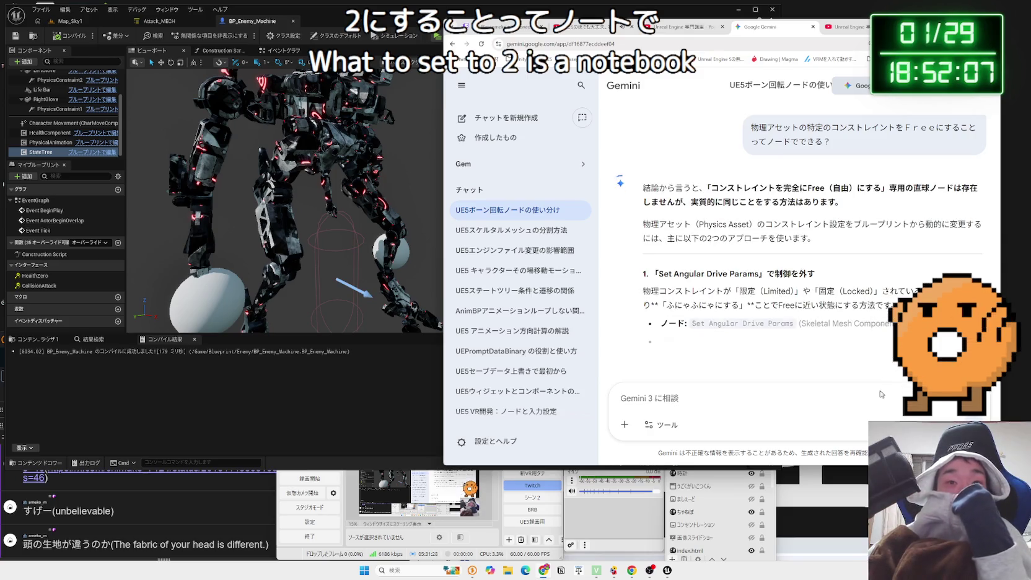
Read the reply's Physics Asset explanation and its Set Angular Drive Params section
drag(642, 224, 738, 229)
click(823, 239)
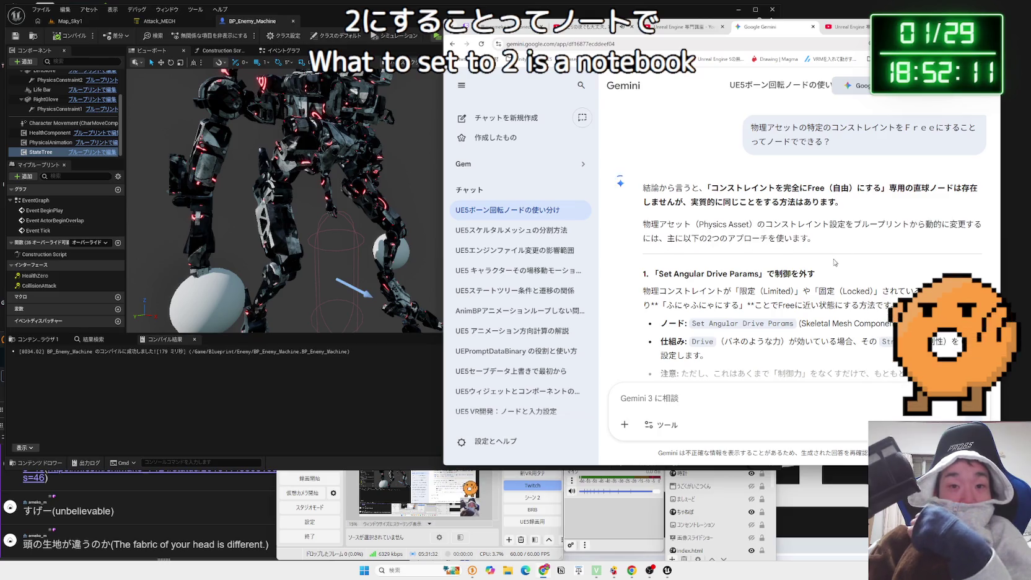
click(653, 270)
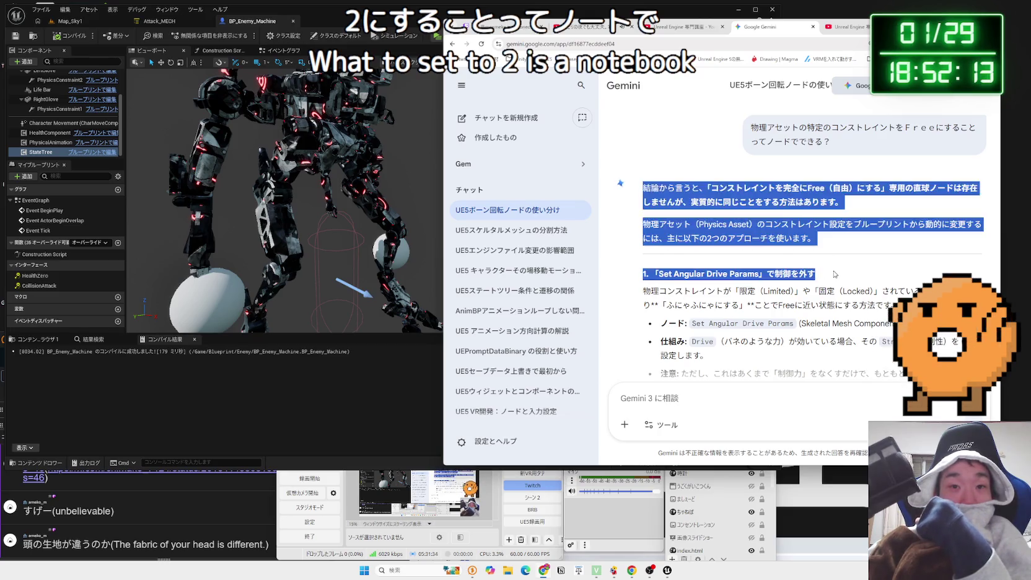
mouse_move(648, 273)
mouse_down()
mouse_move(792, 274)
mouse_move(898, 304)
mouse_move(646, 273)
mouse_move(899, 304)
mouse_up()
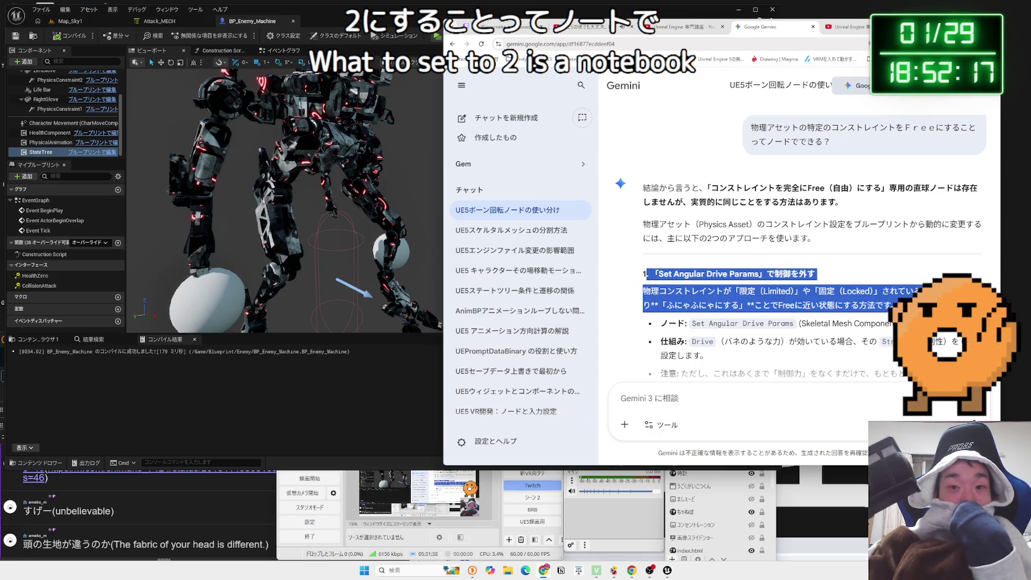
click(901, 303)
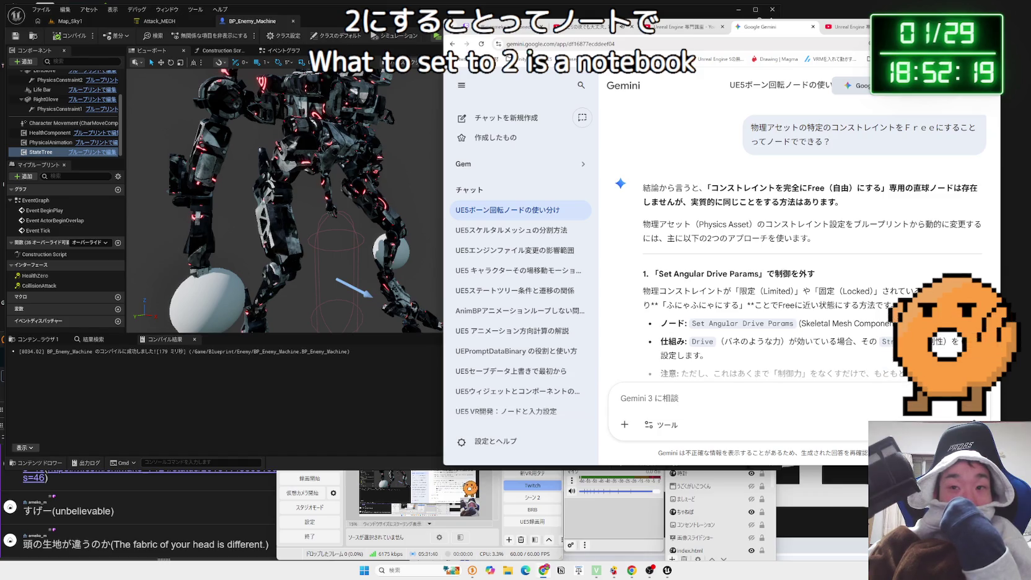
Read on through Set All Bodies Below Simulate Physics and bones falling freely, then return to Unreal
scroll(899, 303, down, 2)
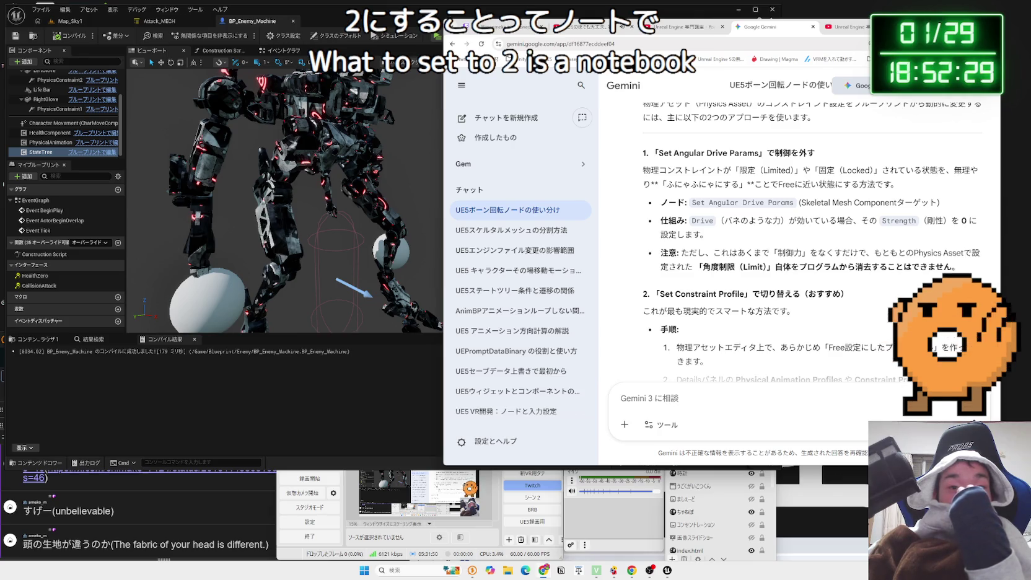
scroll(899, 303, down, 3)
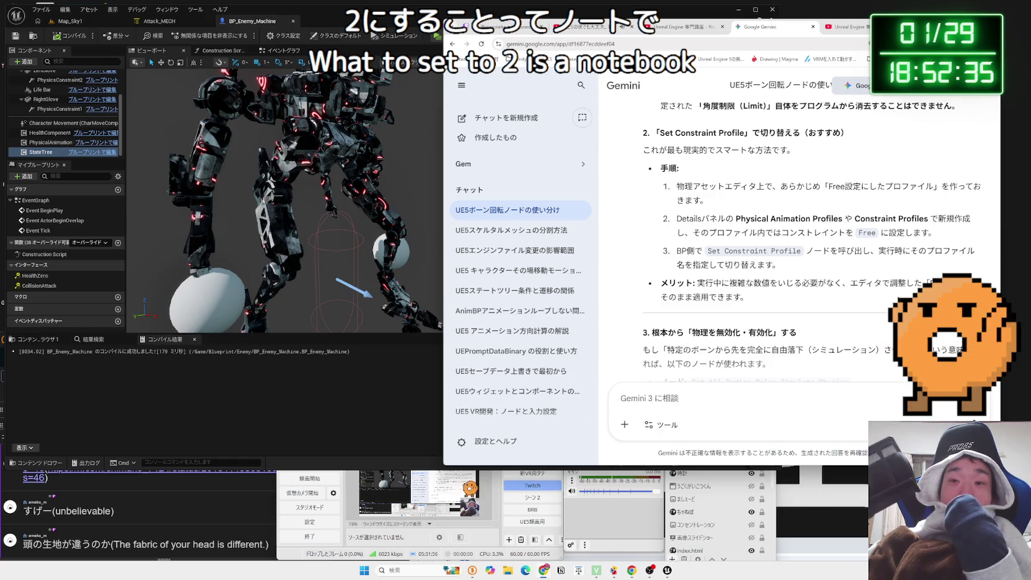
scroll(892, 299, down, 2)
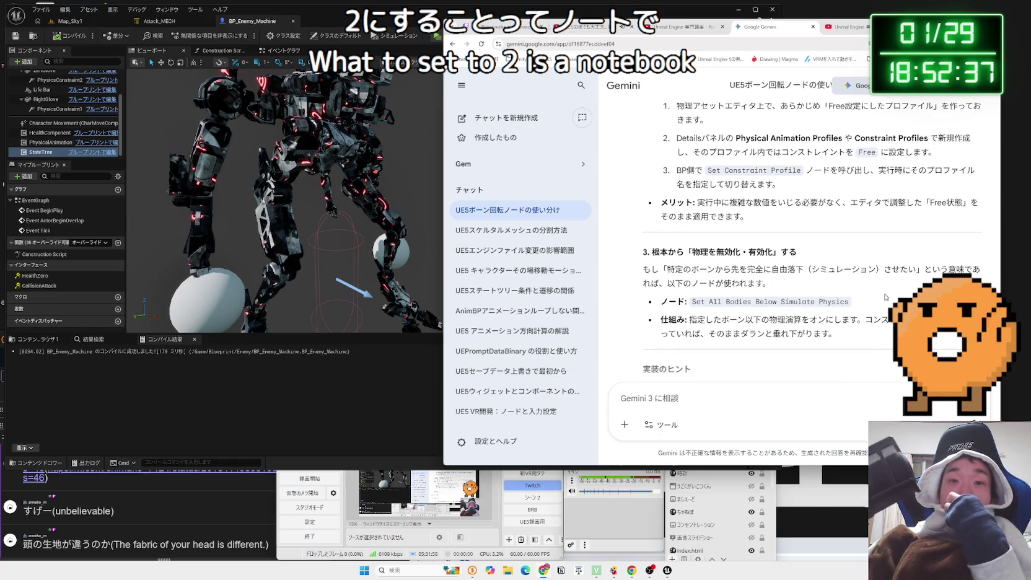
click(670, 265)
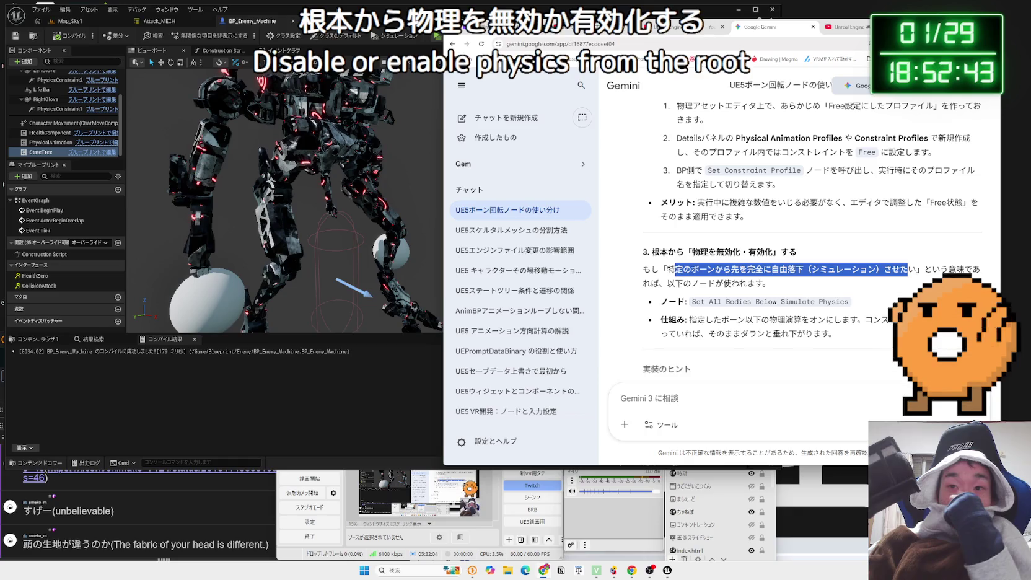
drag(644, 270, 733, 282)
click(654, 268)
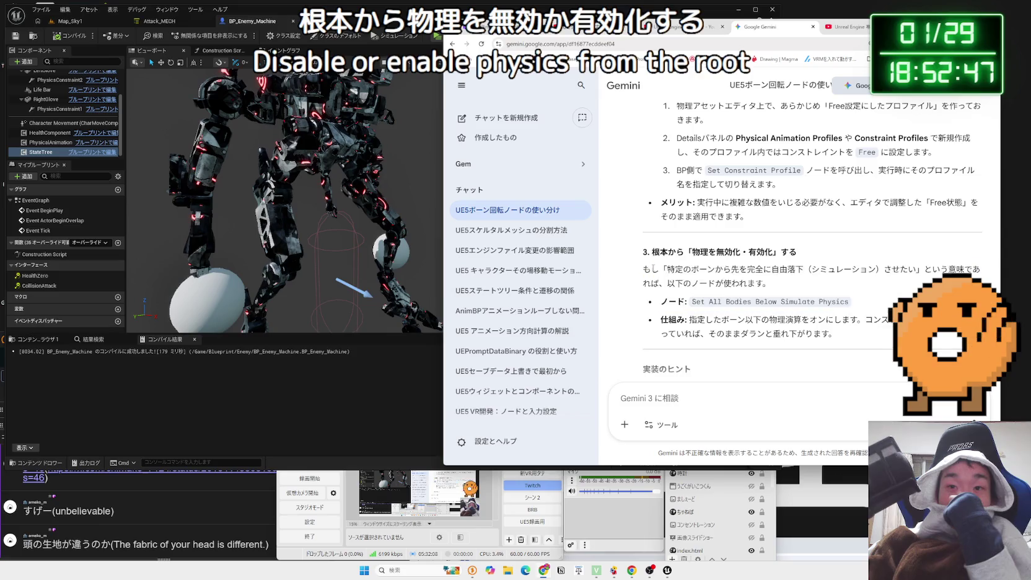
click(871, 299)
scroll(806, 282, down, 3)
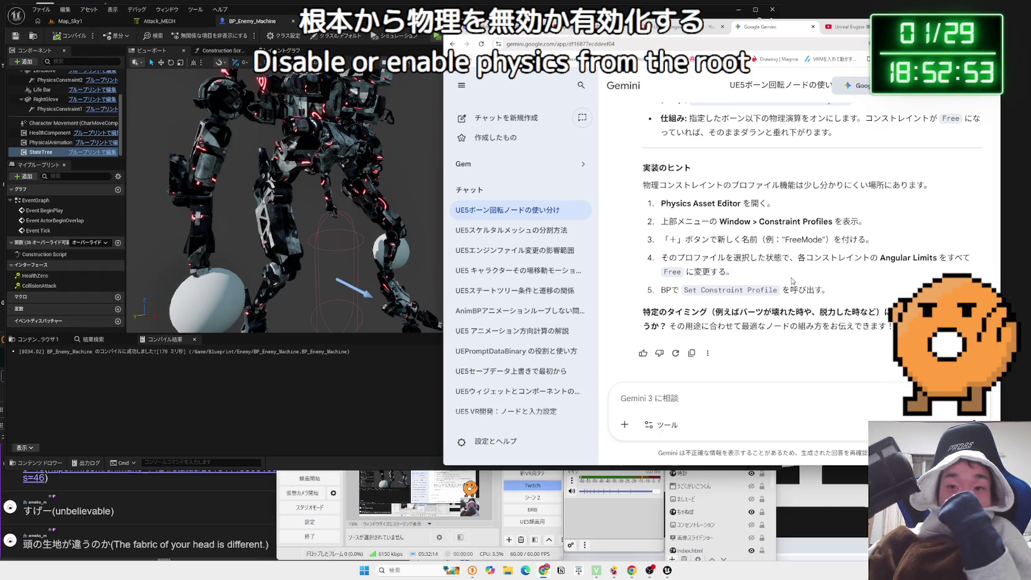
scroll(792, 280, up, 2)
click(320, 53)
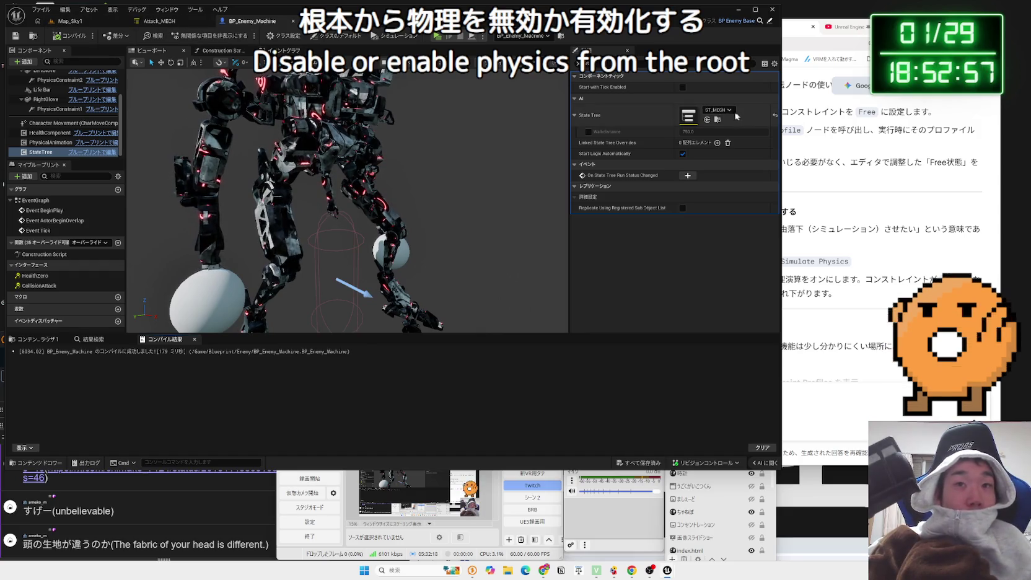
Review the Mesh (CharacterMesh0) physics and collision details, then switch to the Map_Sky1 level
scroll(47, 119, up, 3)
click(44, 101)
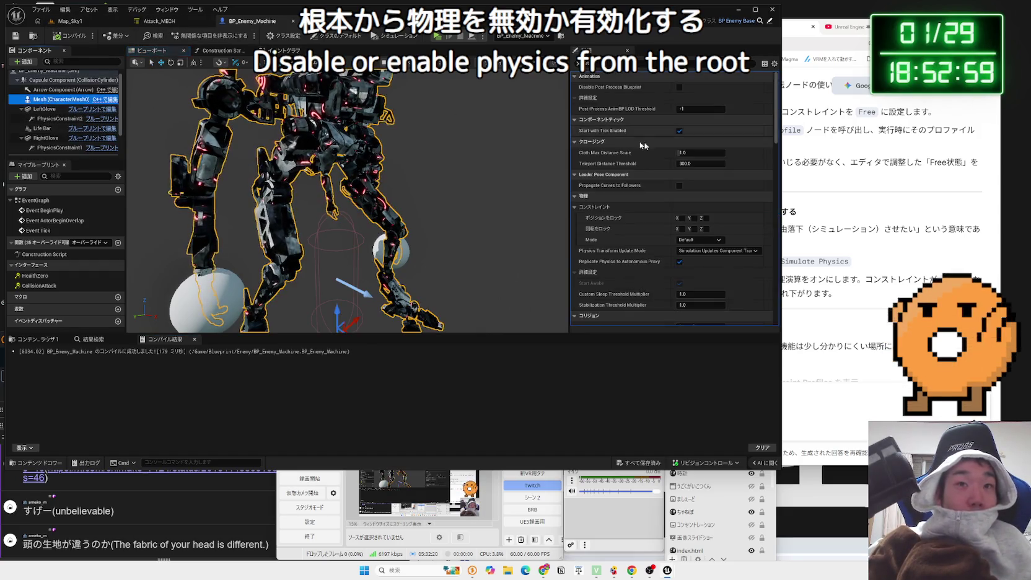
scroll(705, 169, down, 5)
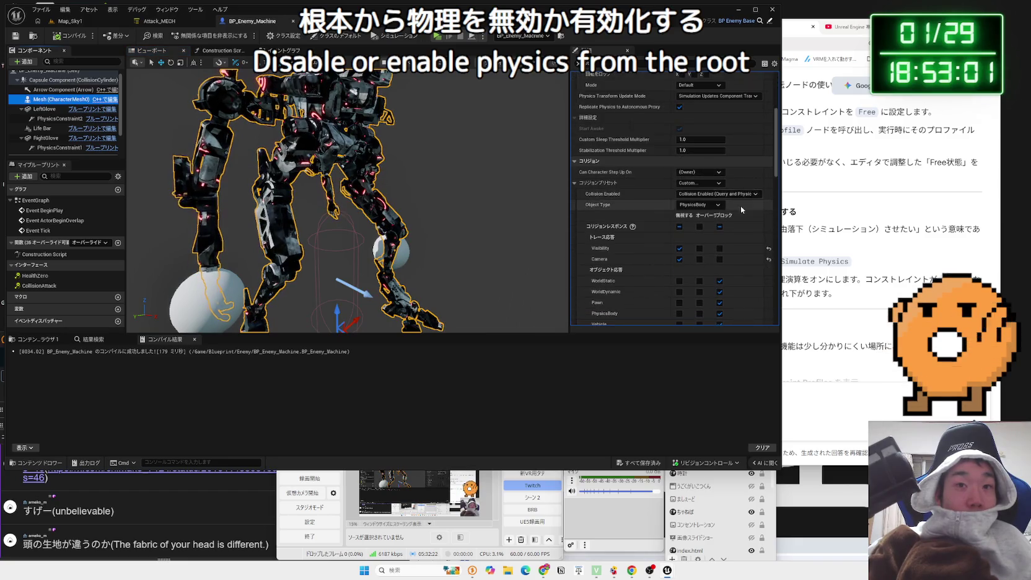
scroll(739, 207, down, 10)
scroll(736, 209, down, 8)
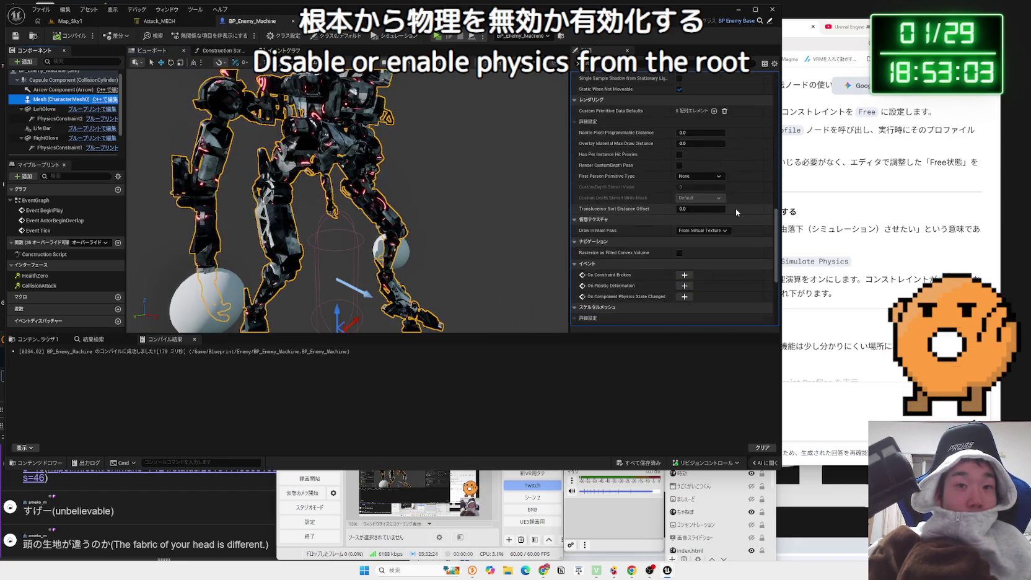
drag(775, 237, 776, 66)
scroll(663, 127, up, 3)
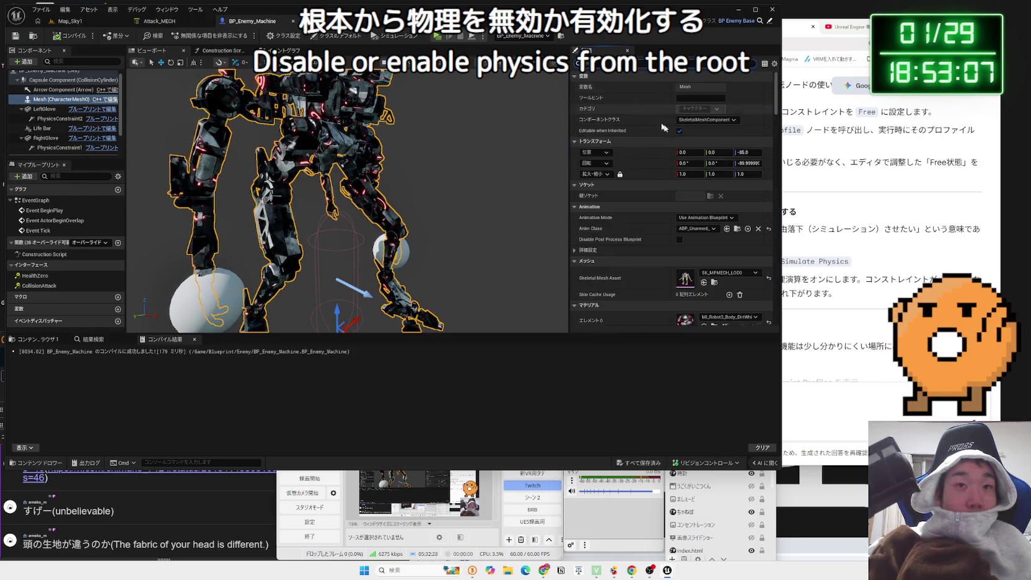
click(715, 282)
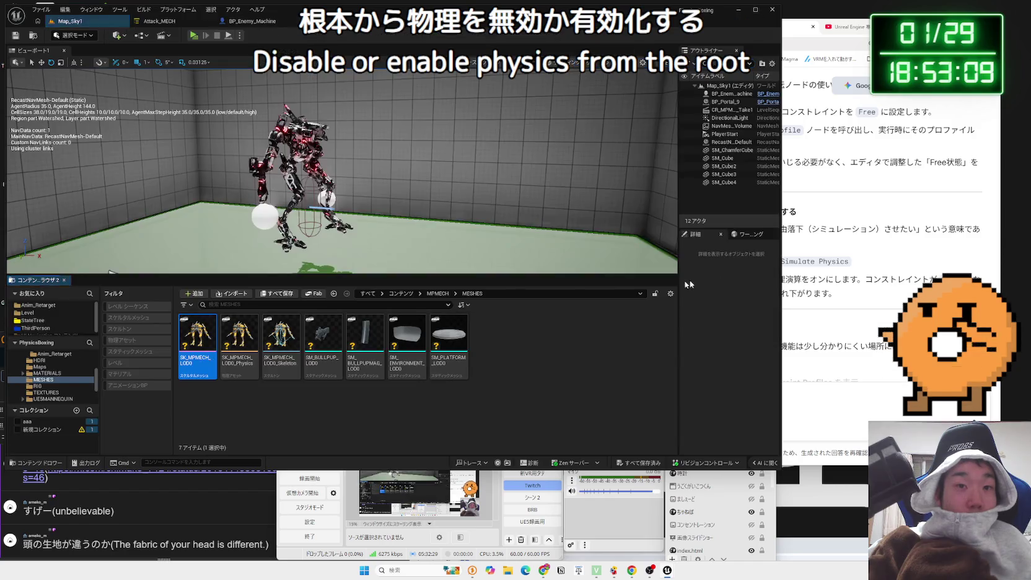
Free the SK_MPMECH Hull–Pelvis constraint's X/Y/Z linear motion, then test-play Map_Sky1
double_click(193, 346)
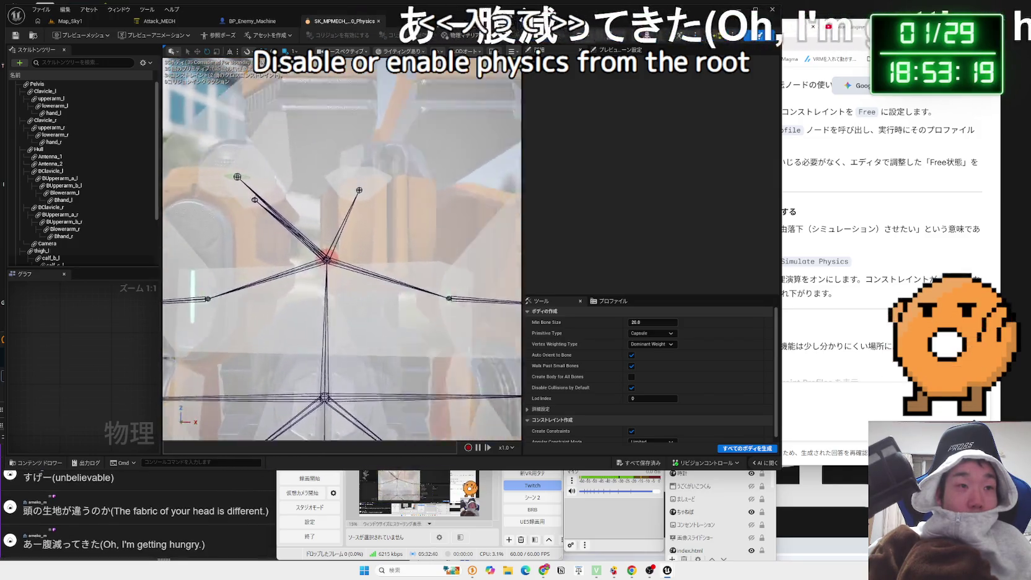
click(374, 215)
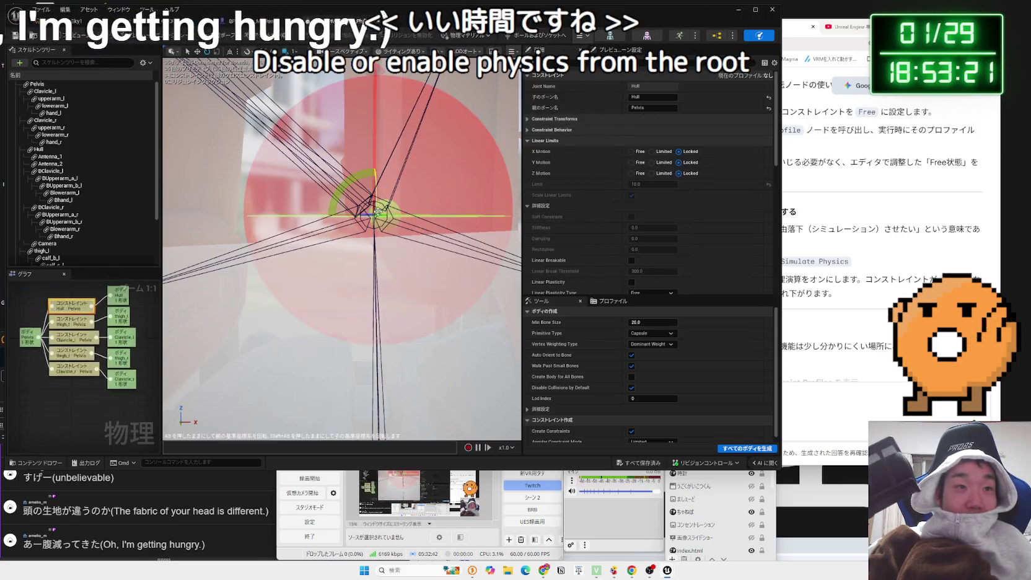
key(Escape)
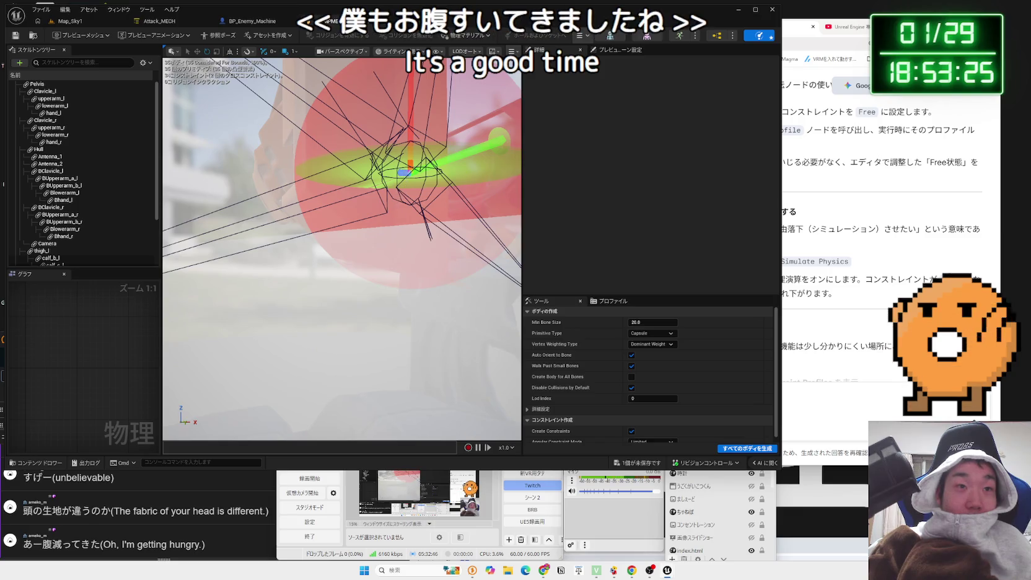
click(404, 171)
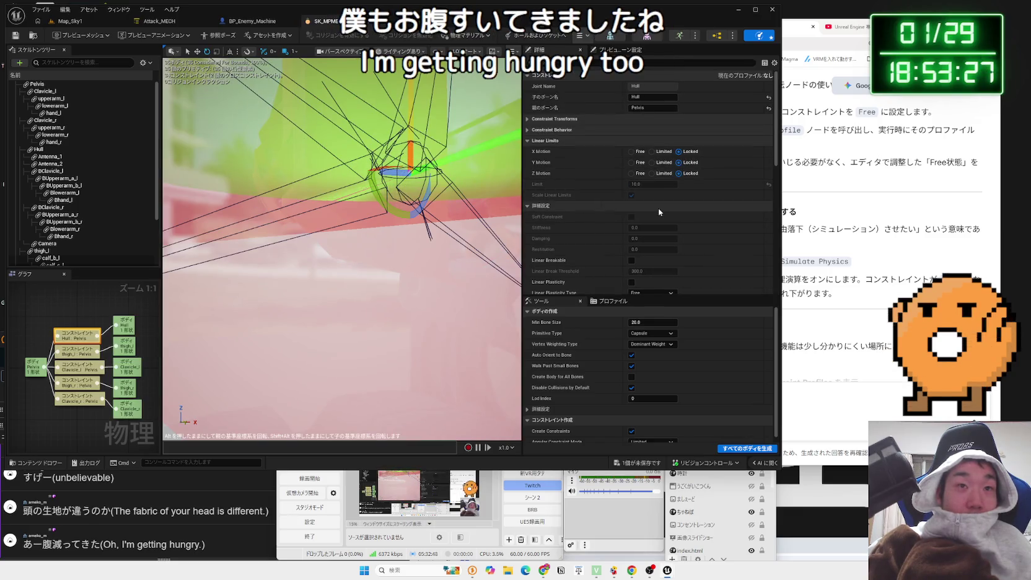
click(70, 21)
click(194, 36)
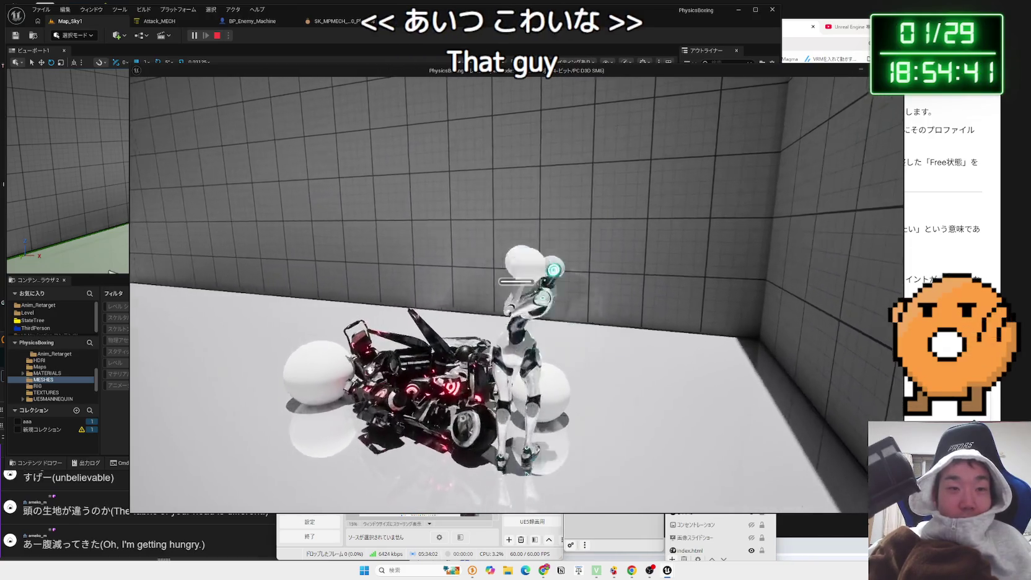
Stop the test play after the mech collapses, select it, and return to BP_Enemy_Machine
key(Escape)
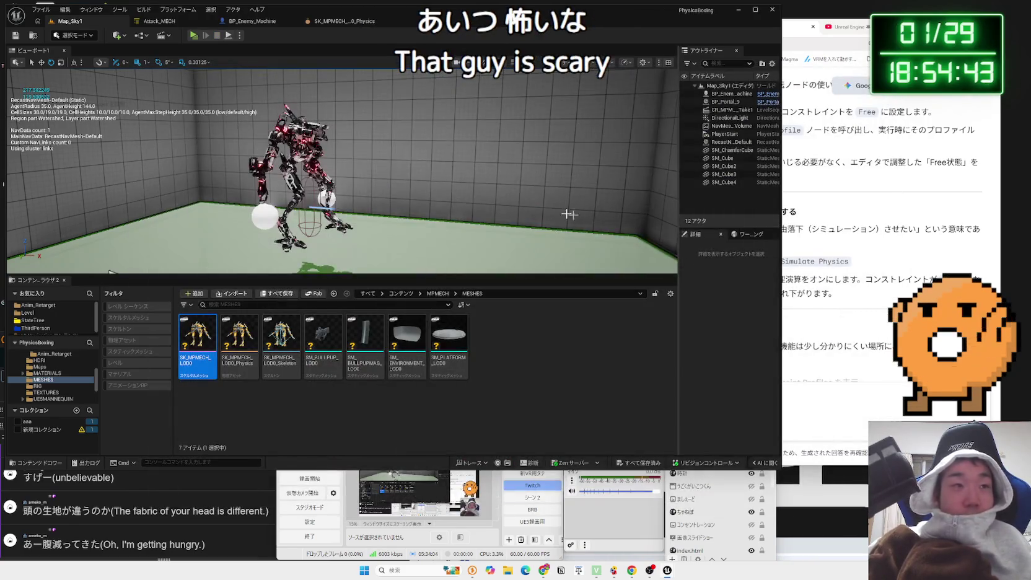
click(291, 167)
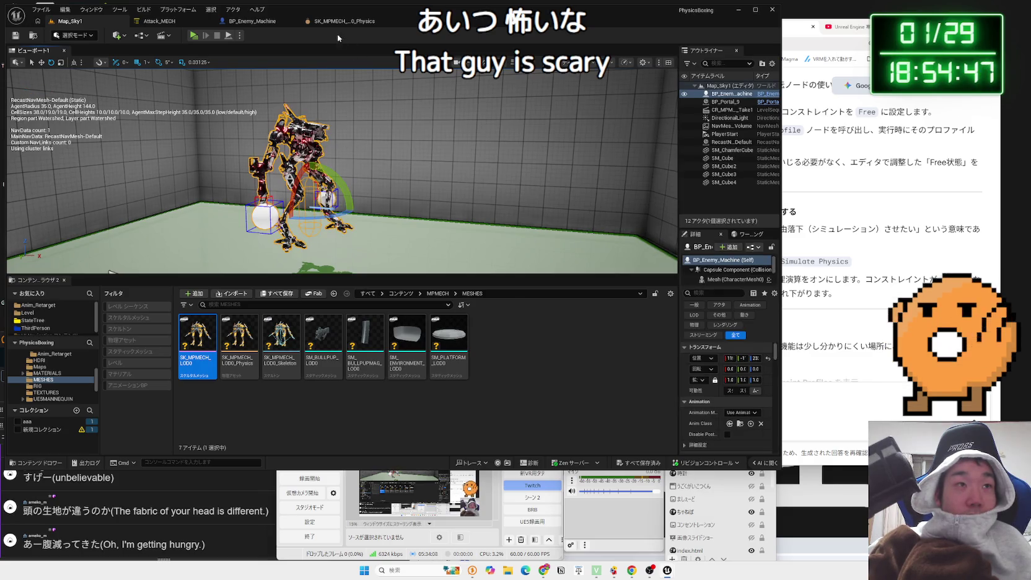
click(265, 25)
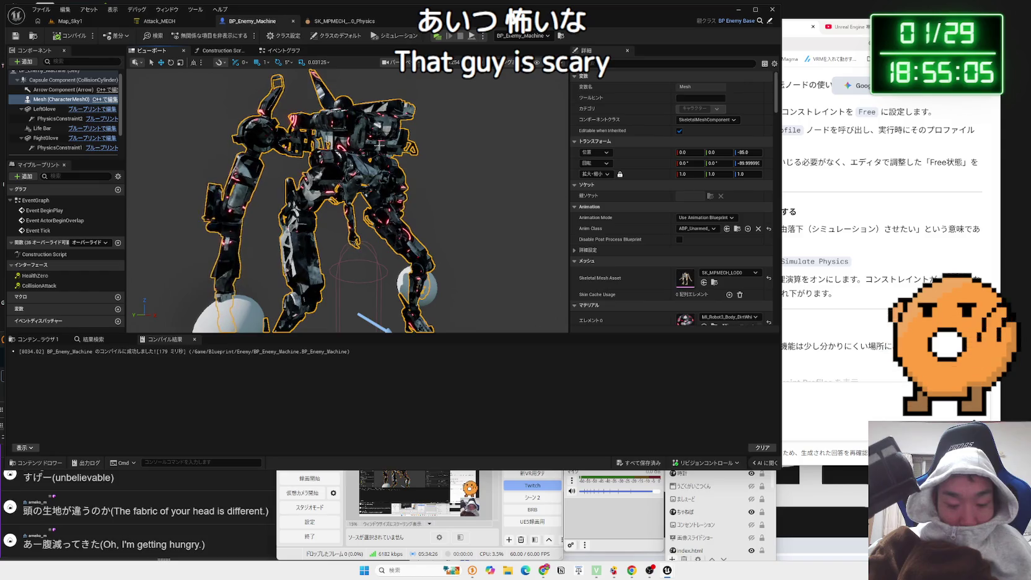
Inspect PhysicsConstraint1, Character Movement and the Mesh's Physics details, then bring up SK_MPMECH's physics asset
scroll(55, 129, down, 2)
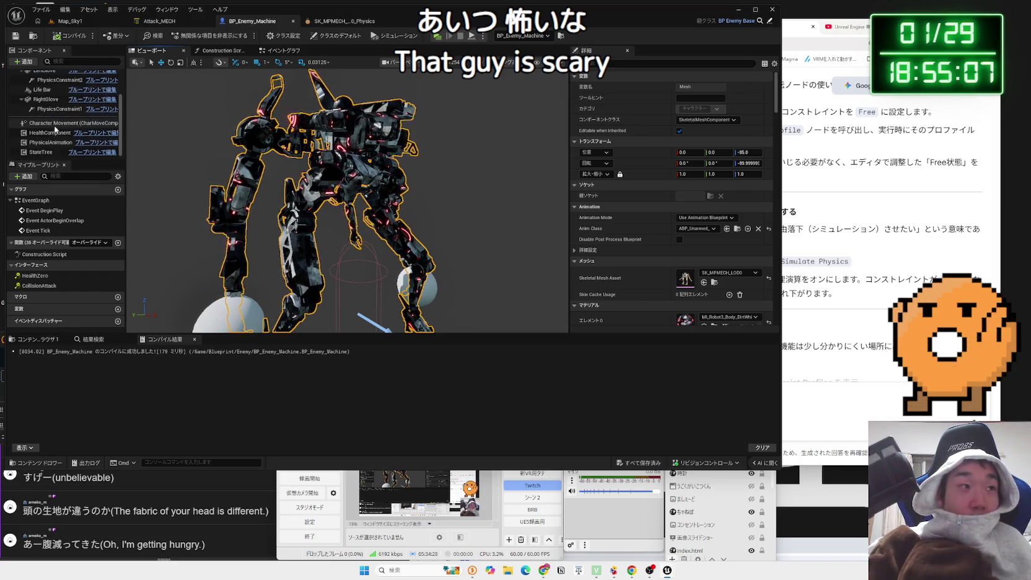
click(52, 152)
key(Up)
key(Up)
key(Up)
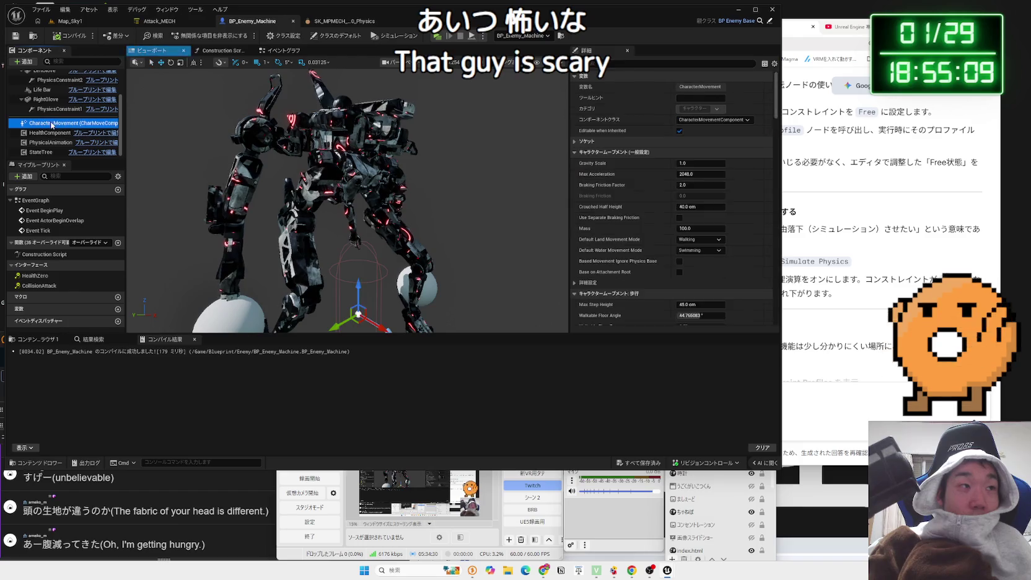
click(49, 123)
scroll(50, 127, up, 2)
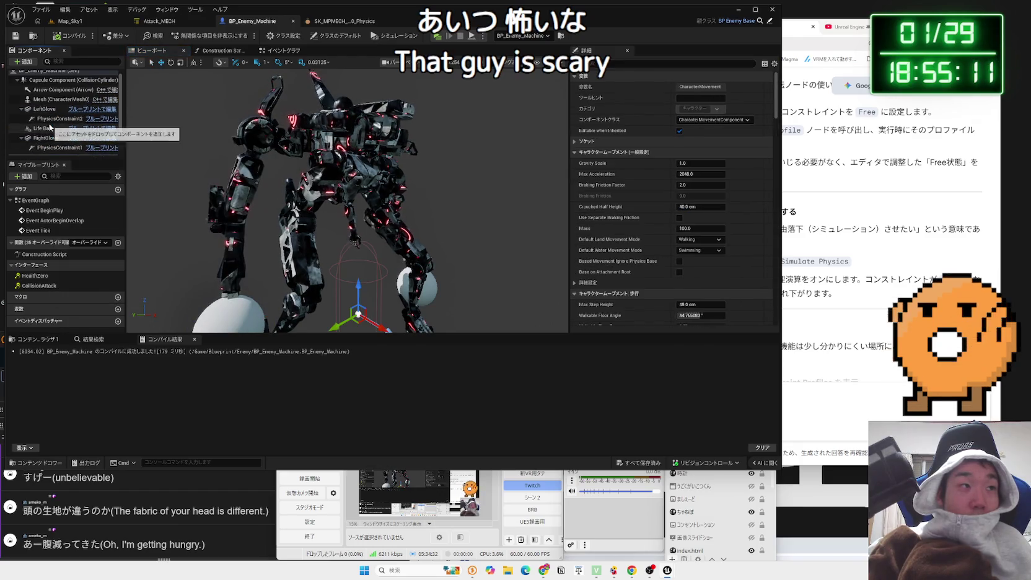
click(49, 99)
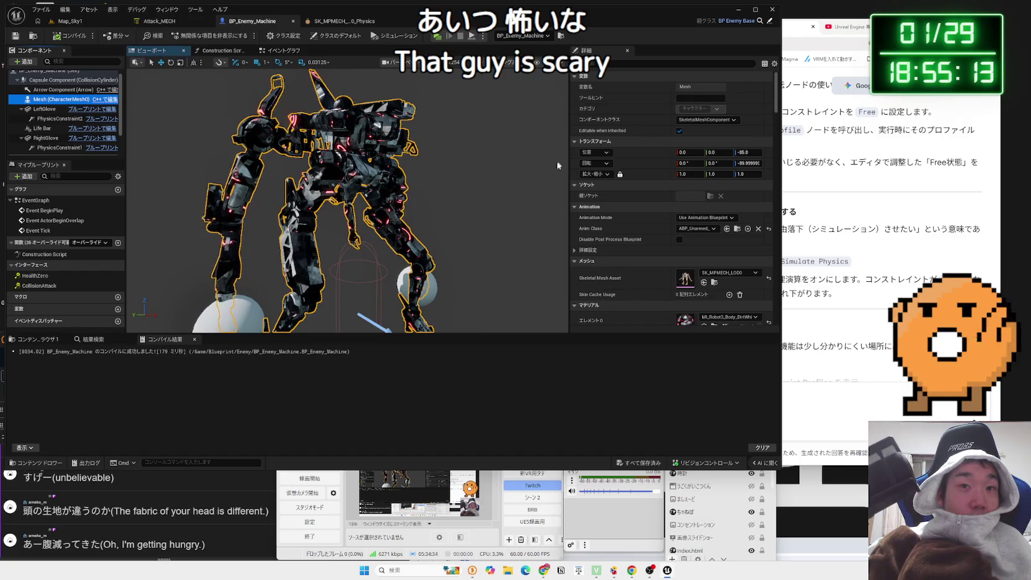
scroll(647, 216, down, 5)
scroll(647, 224, down, 7)
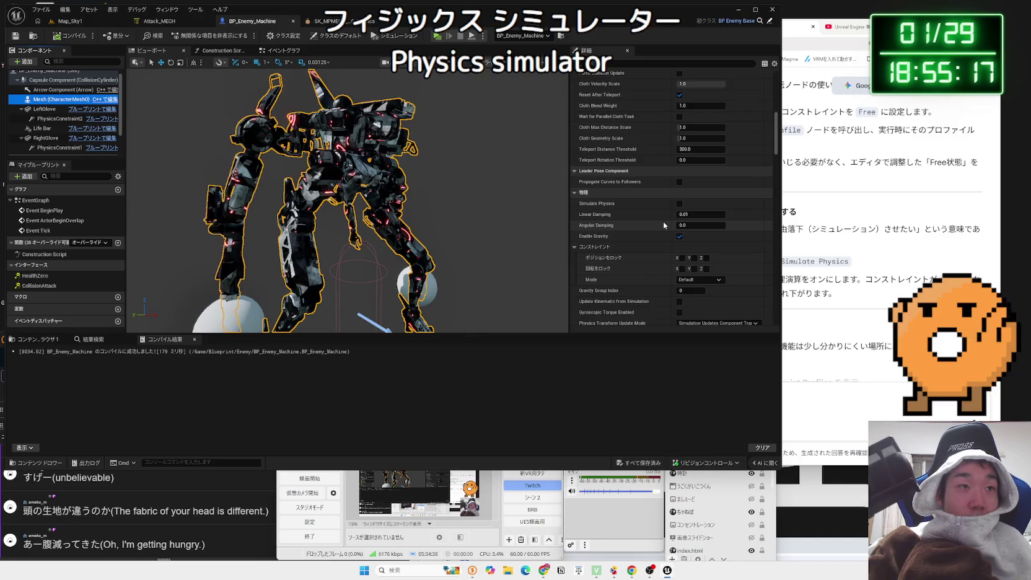
scroll(663, 226, down, 2)
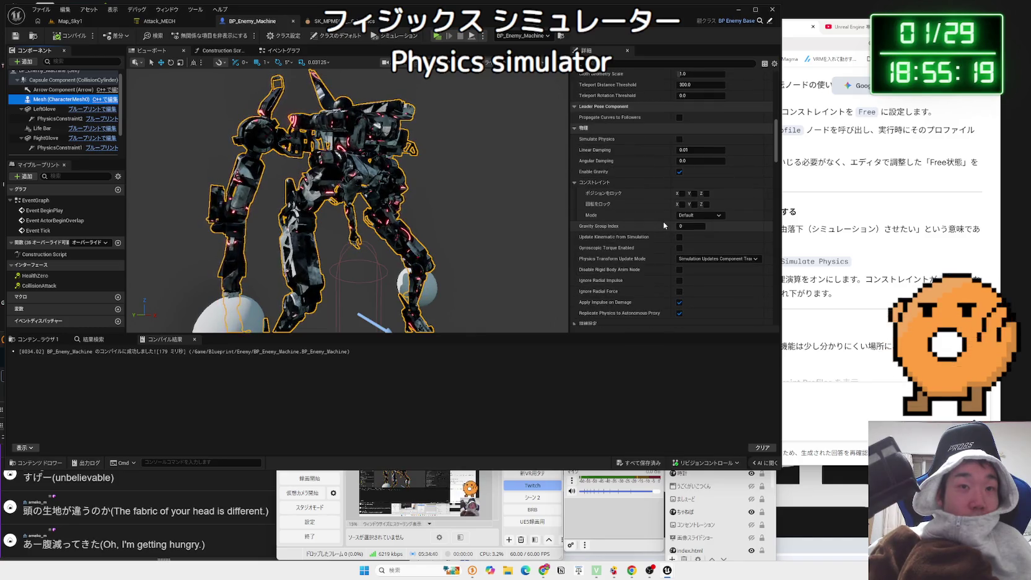
click(323, 21)
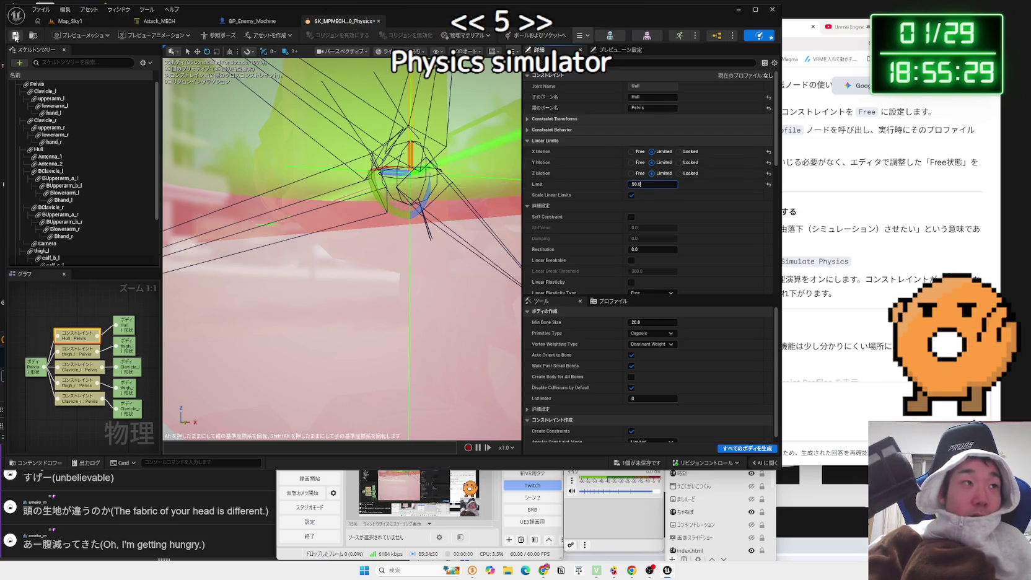
Run a quick Map_Sky1 play test, then revisit the Hull–Pelvis constraint's linear limit settings
click(70, 21)
click(193, 37)
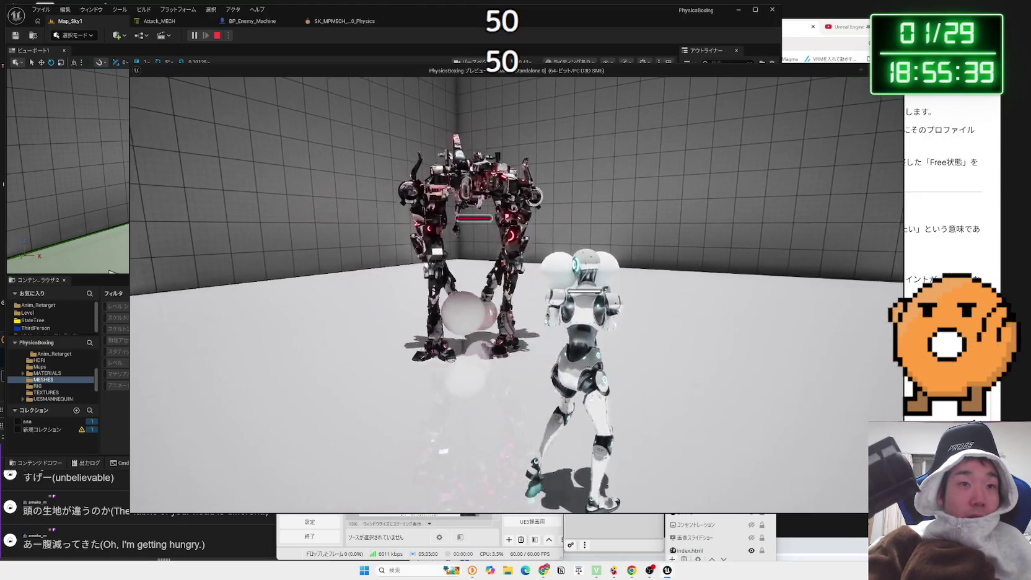
key(Escape)
click(338, 21)
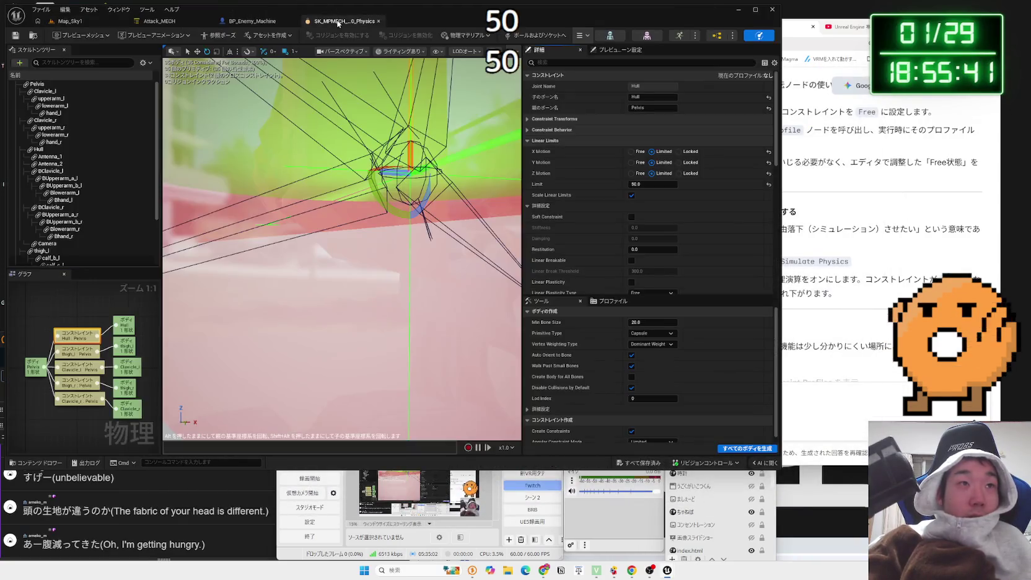
scroll(652, 228, down, 3)
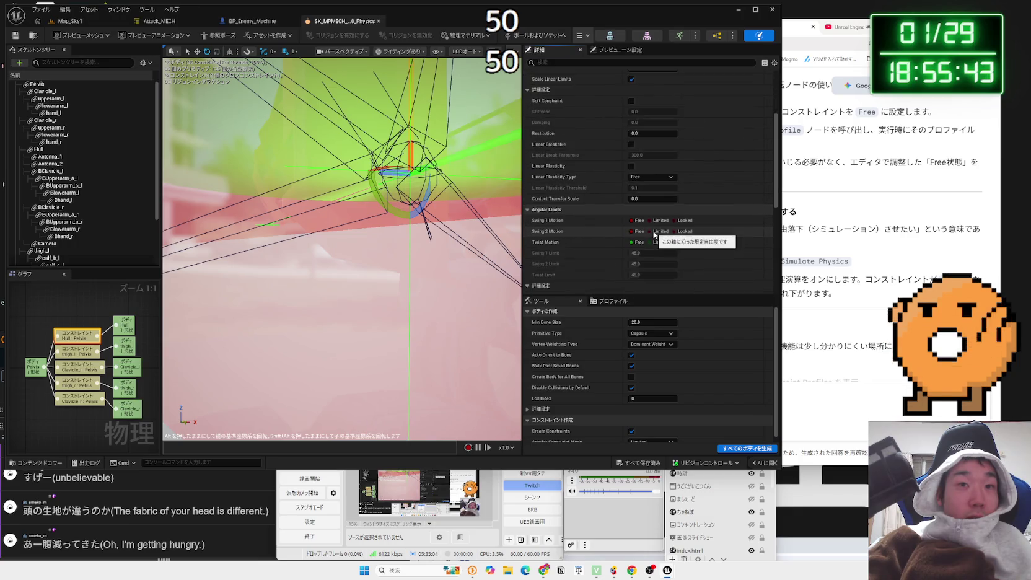
scroll(652, 231, up, 1)
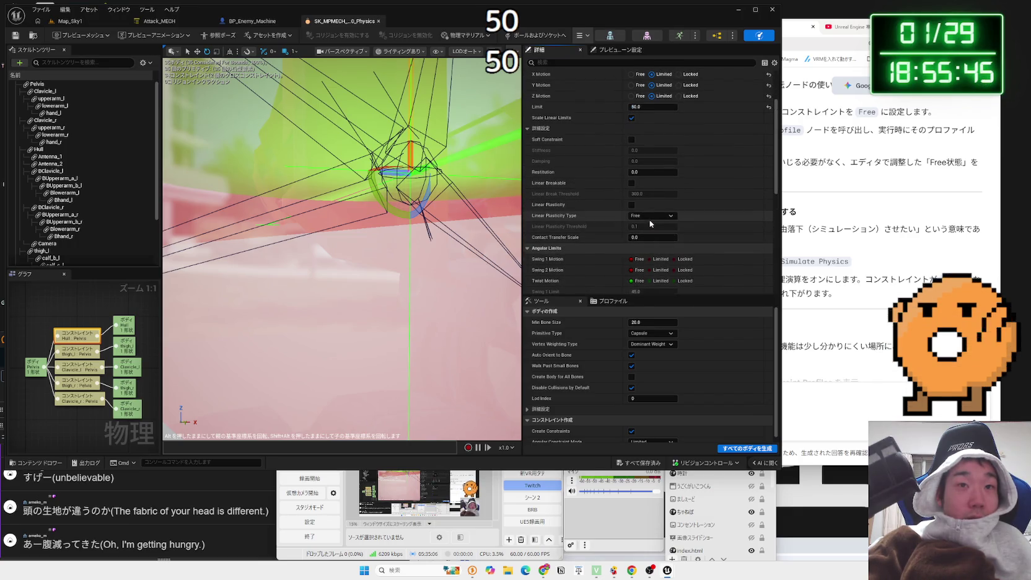
scroll(649, 219, up, 2)
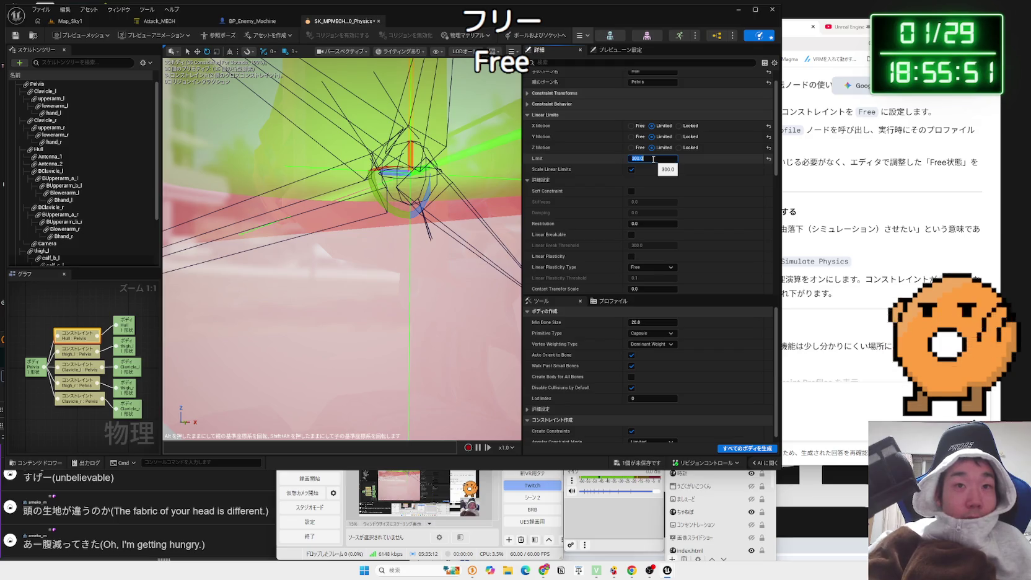
Play-test Map_Sky1 with the 300 linear limit, fighting the mechs, then return to BP_Enemy_Machine
click(79, 23)
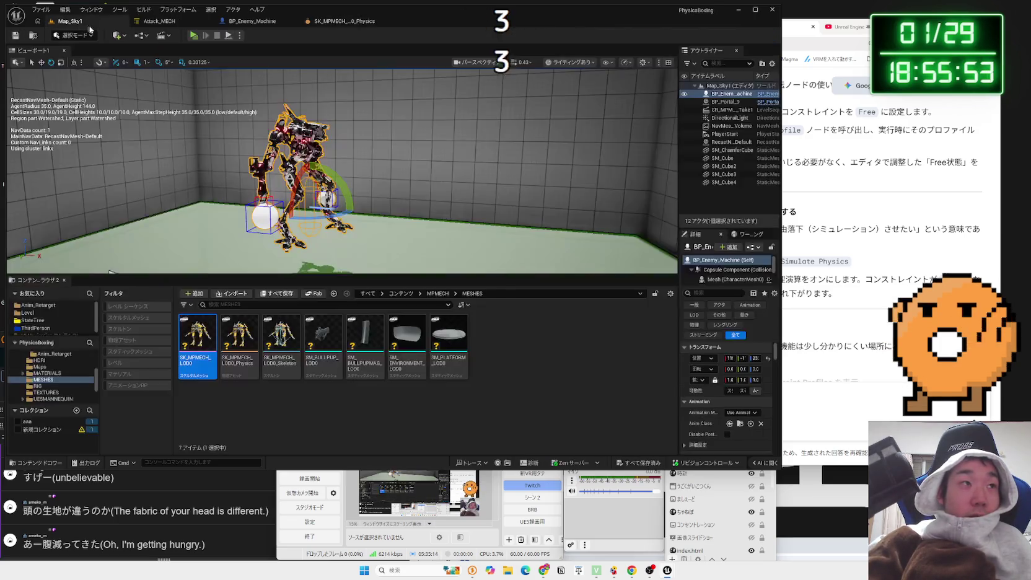
click(194, 35)
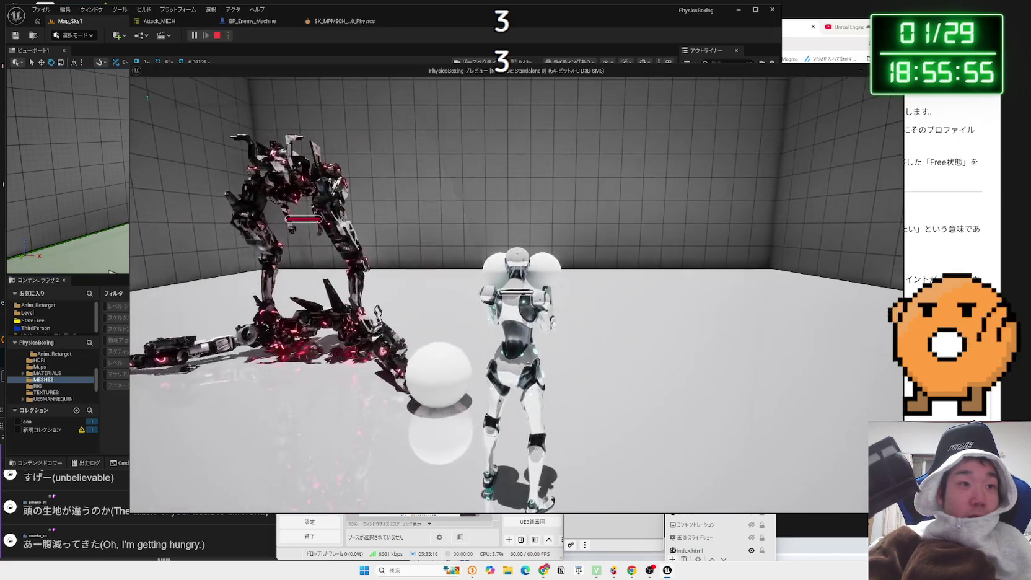
key(w)
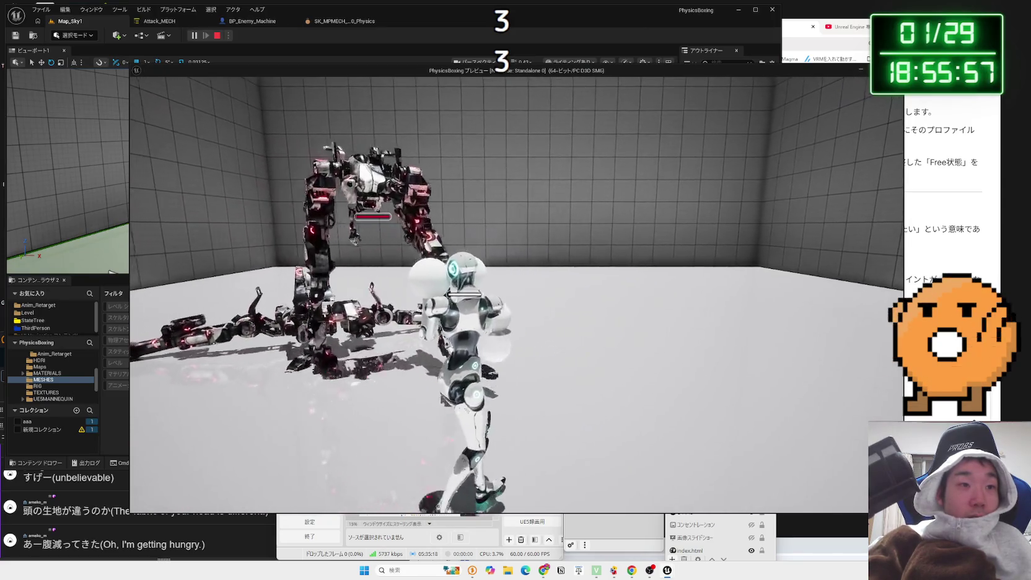
key(a)
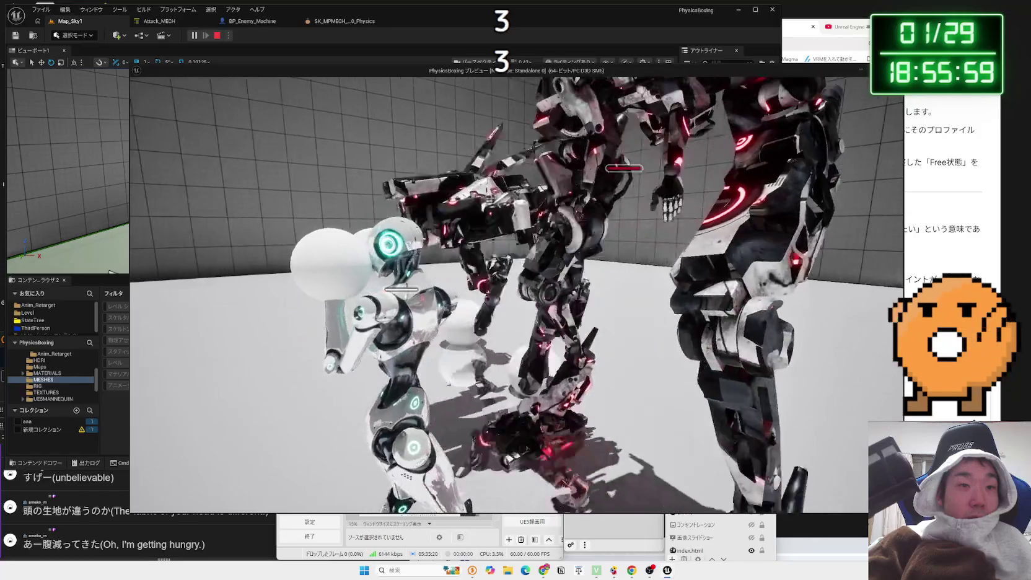
key(w)
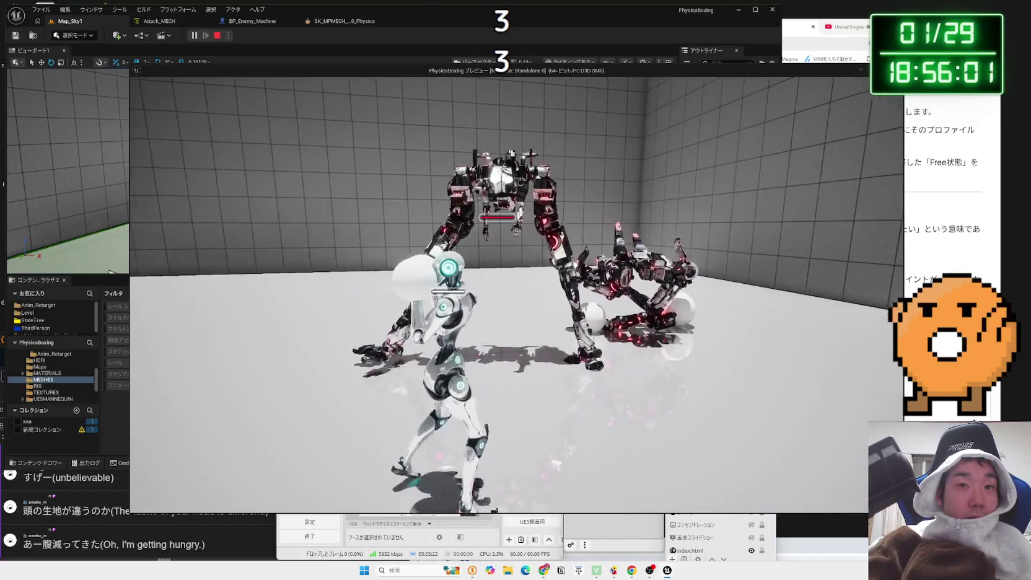
key(w)
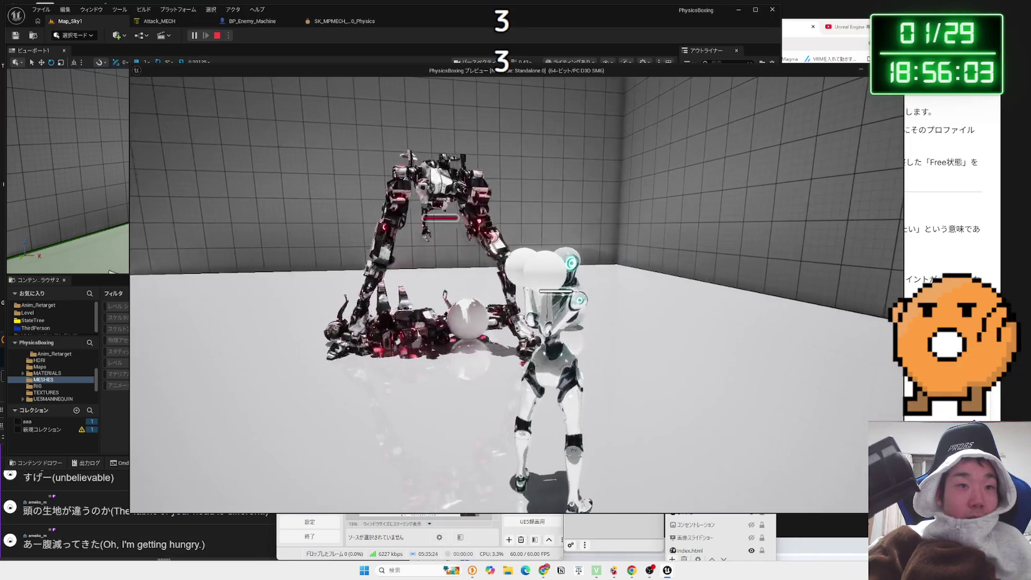
key(a)
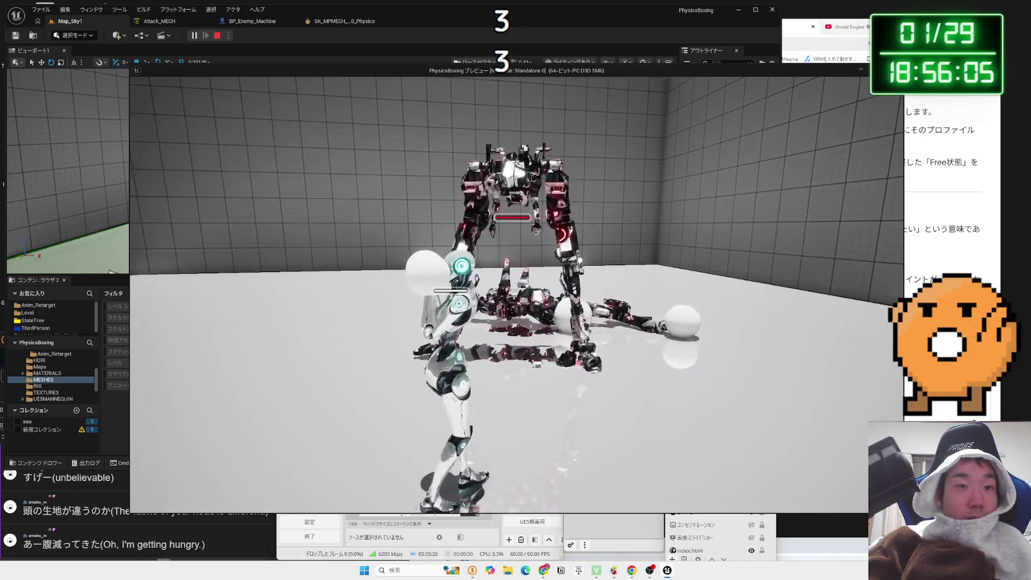
key(w)
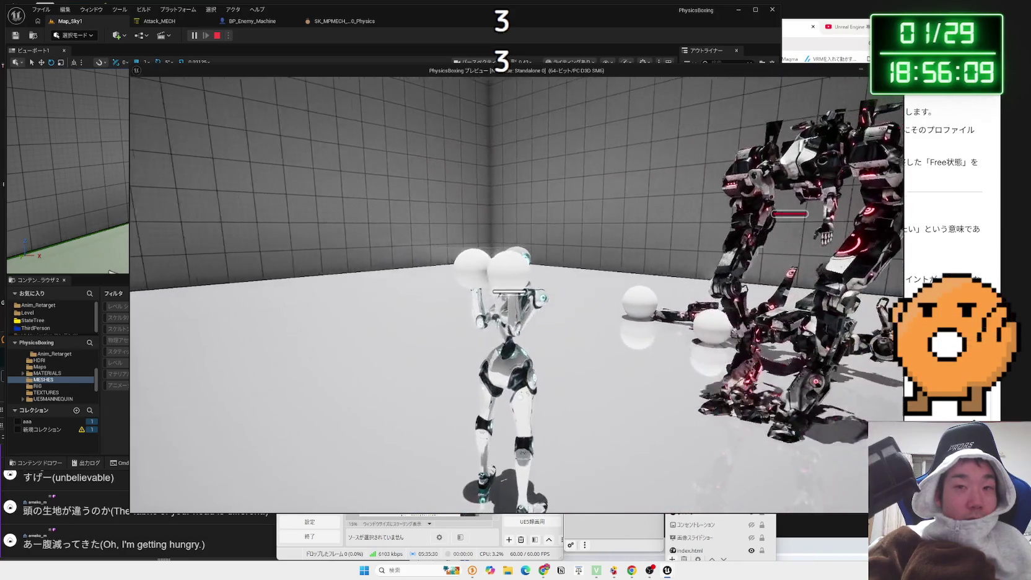
key(Escape)
click(273, 24)
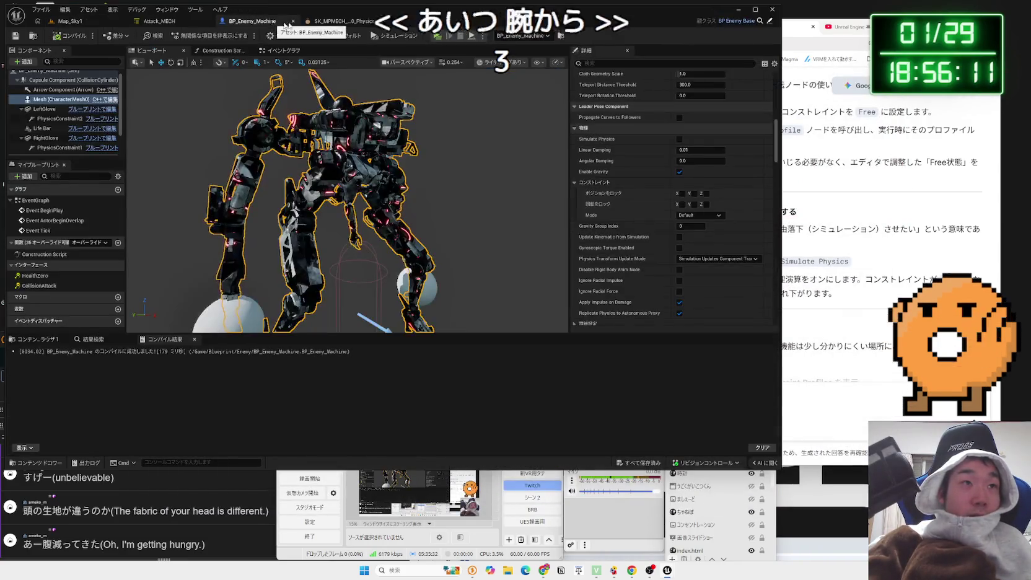
Check the Event Graph's BeginPlay body-name setup and run a Map_Sky1 play test
click(277, 52)
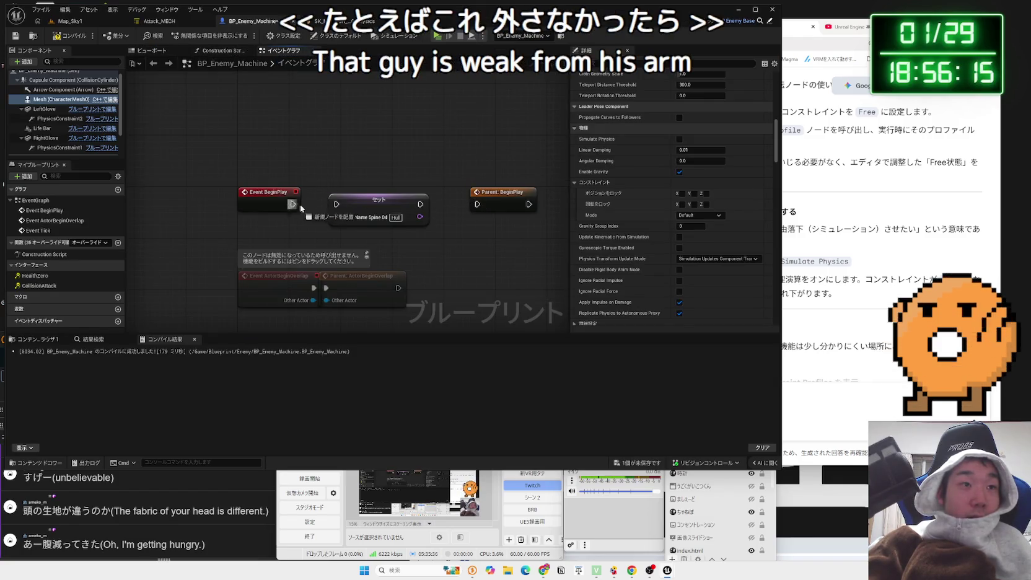
click(78, 22)
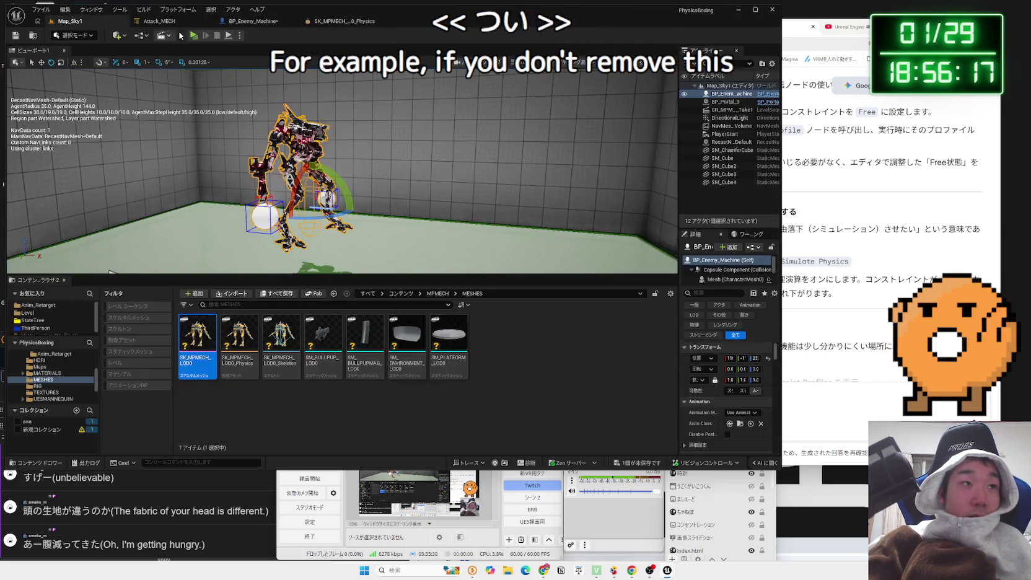
key(alt+p)
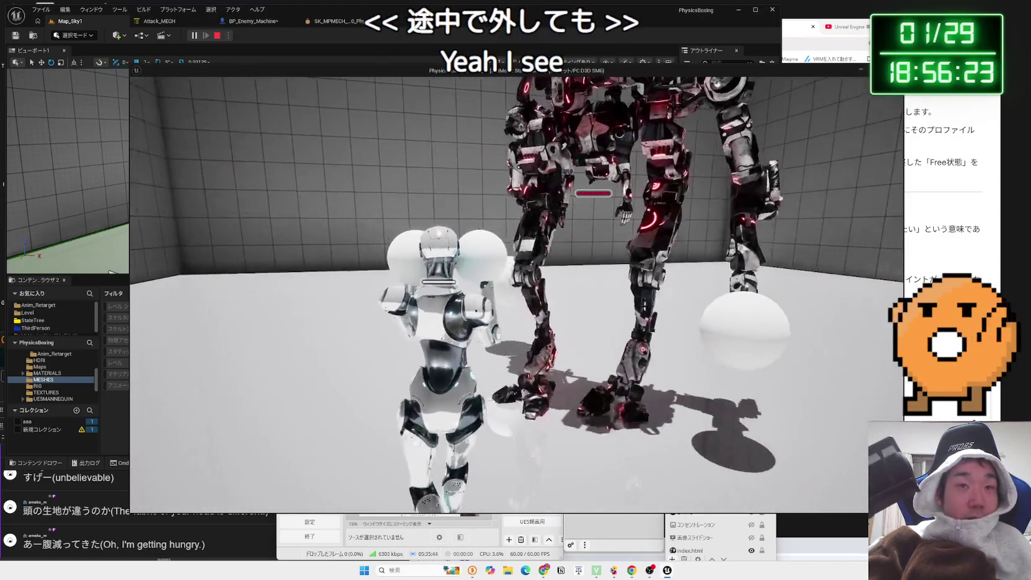
key(Escape)
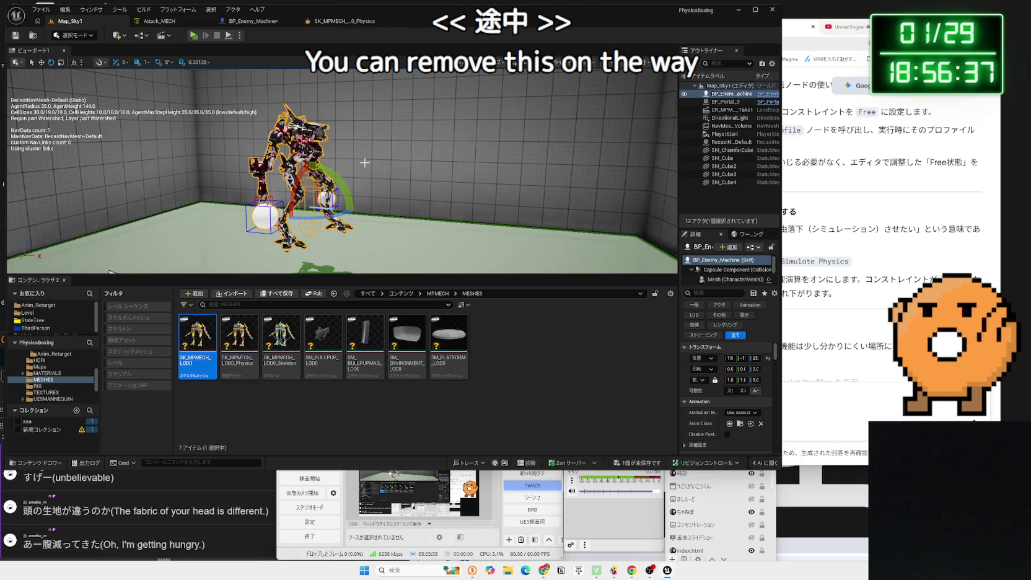
Nudge the Set Body Name Spine 04 node, play-test again, then reopen the mech physics asset
click(256, 26)
drag(361, 209, 362, 194)
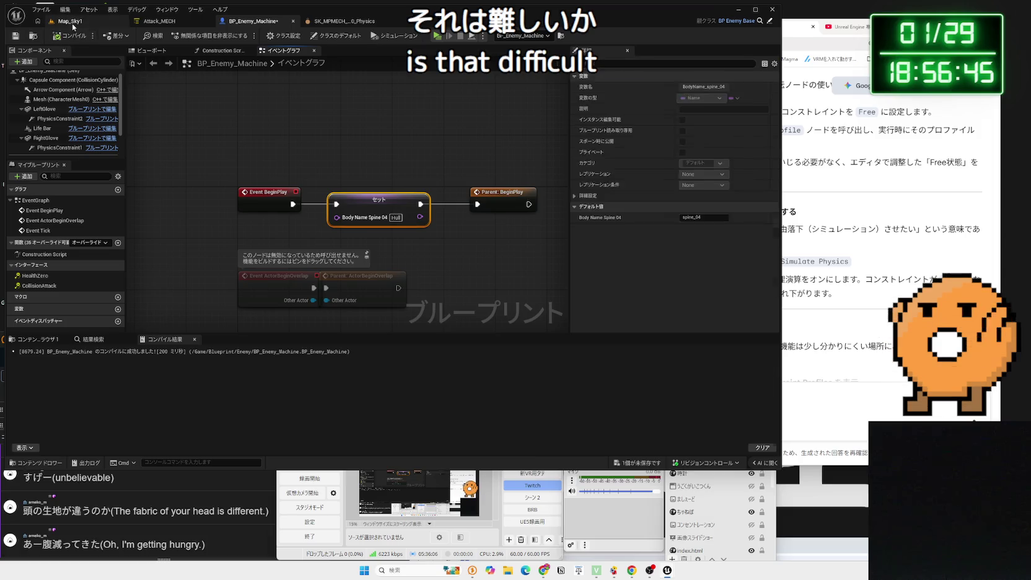
click(73, 25)
key(alt+p)
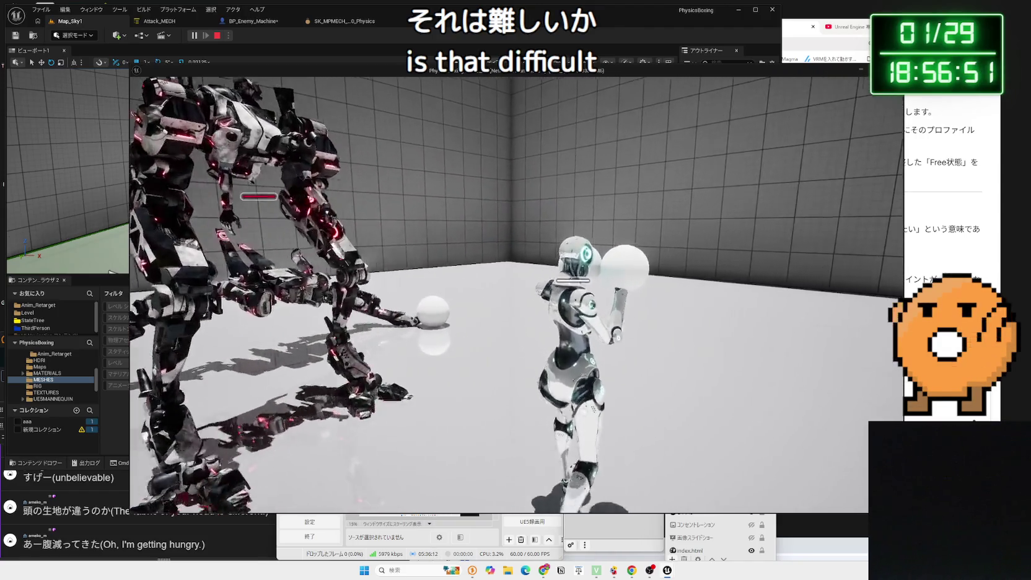
key(Escape)
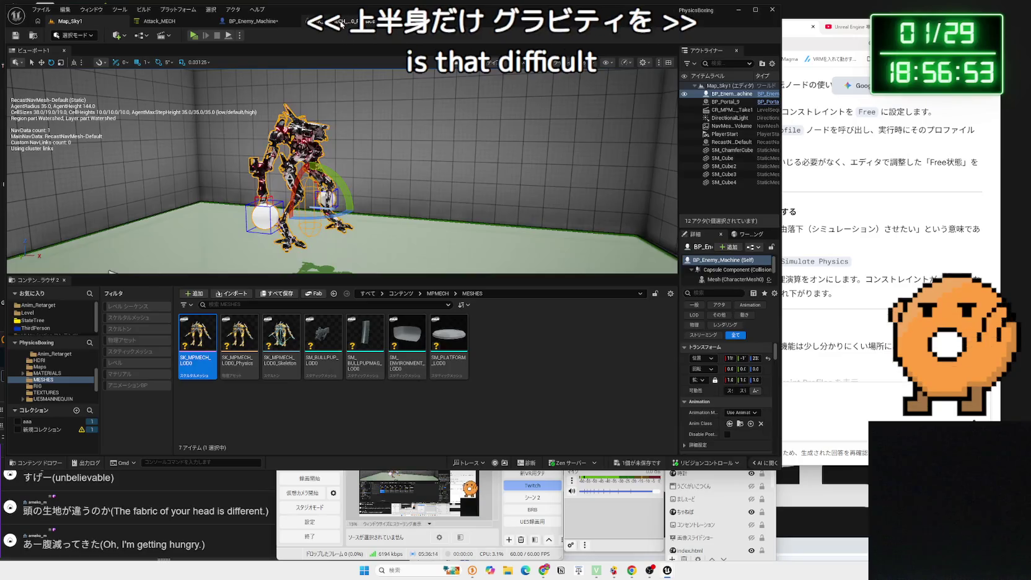
click(338, 21)
scroll(426, 153, down, 10)
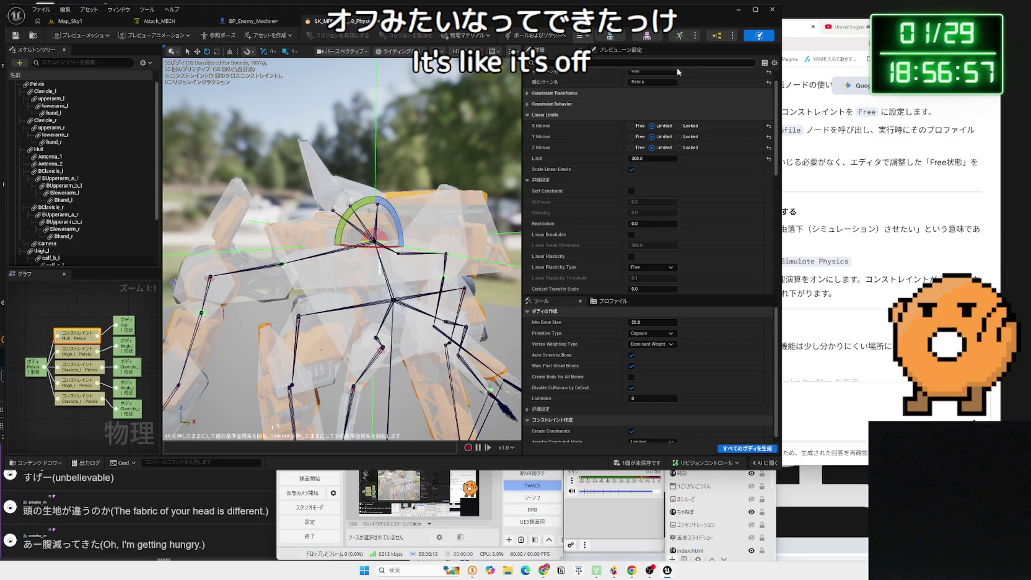
Filter the physics asset Details for 'phys' and 'angularfree' constraint settings
click(625, 53)
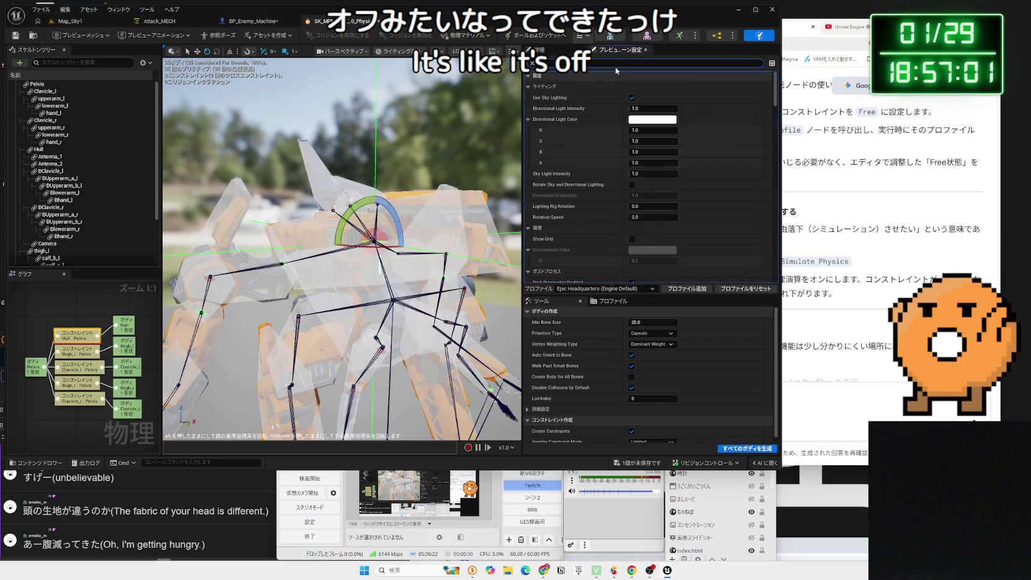
scroll(615, 71, down, 5)
text(phys)
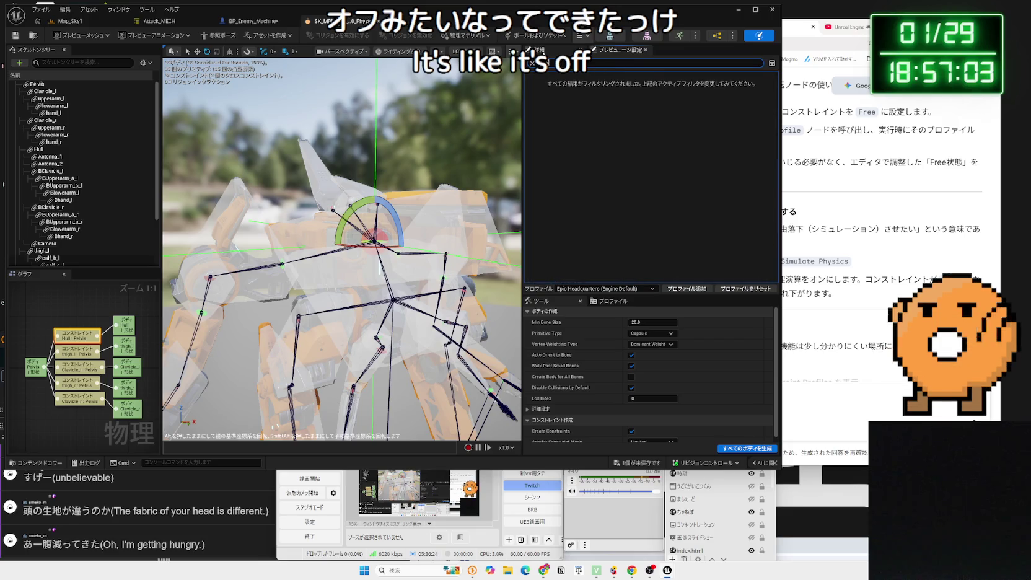
click(538, 49)
text(angular)
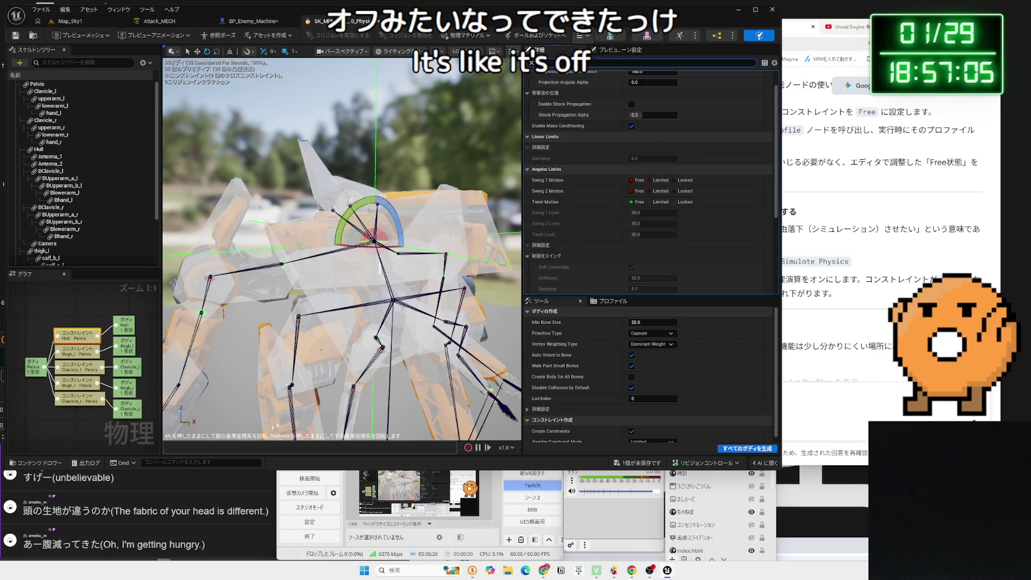
text(free)
key(Escape)
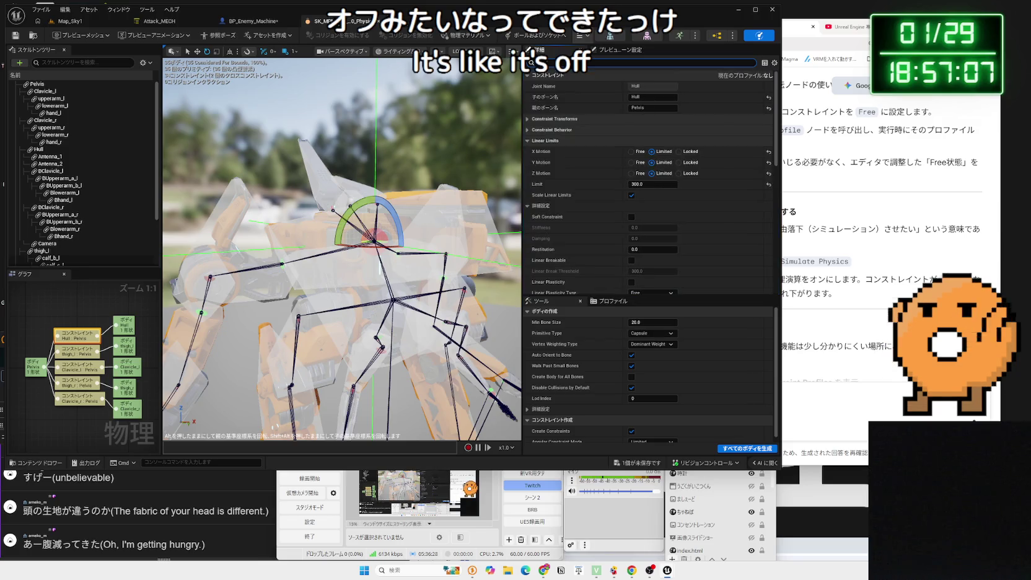
Check the Hull body's gravity settings, then start a Map_Sky1 play test
click(482, 222)
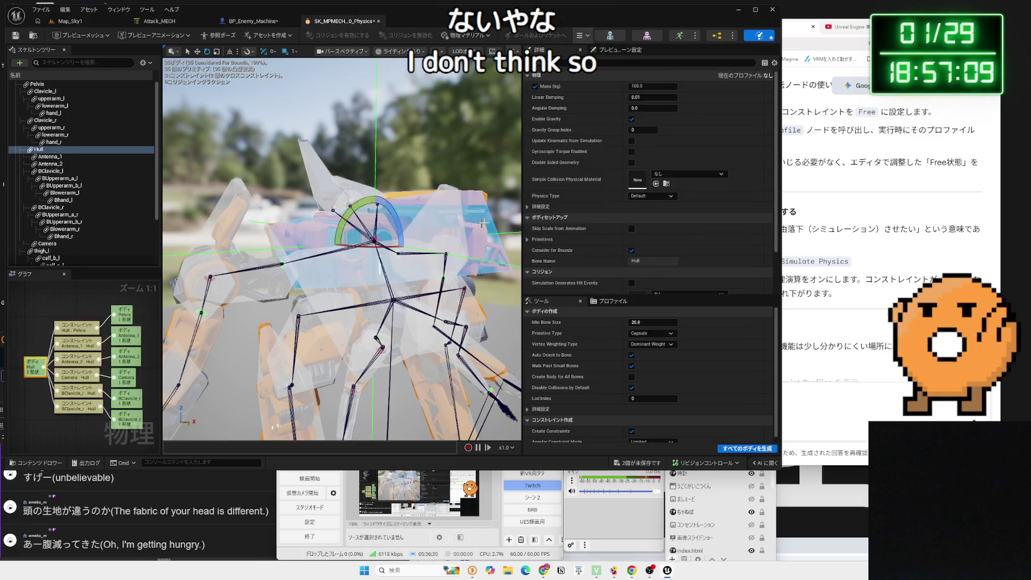
text(ravity)
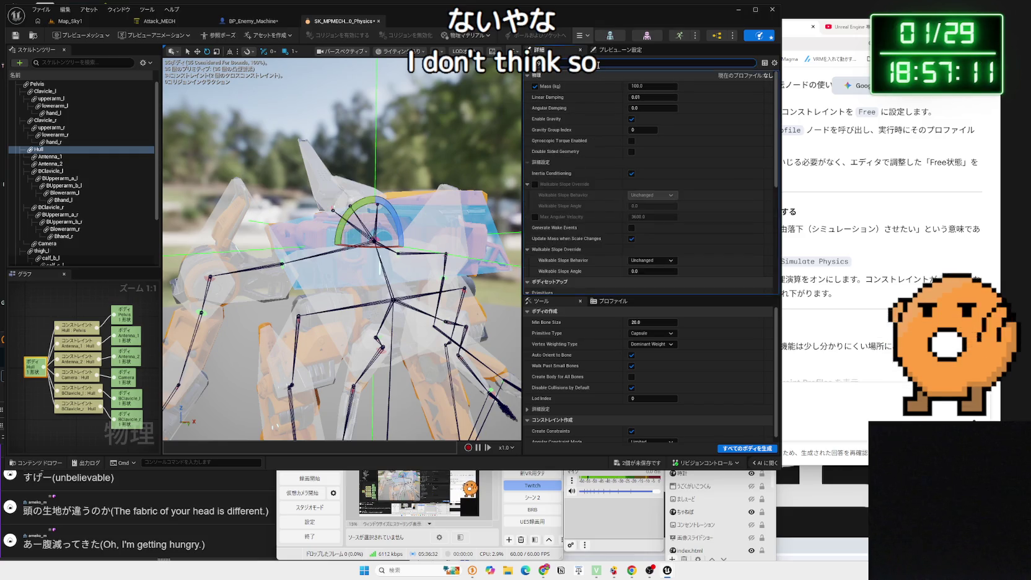
mouse_move(502, 119)
mouse_down()
mouse_move(415, 127)
mouse_move(415, 148)
mouse_up()
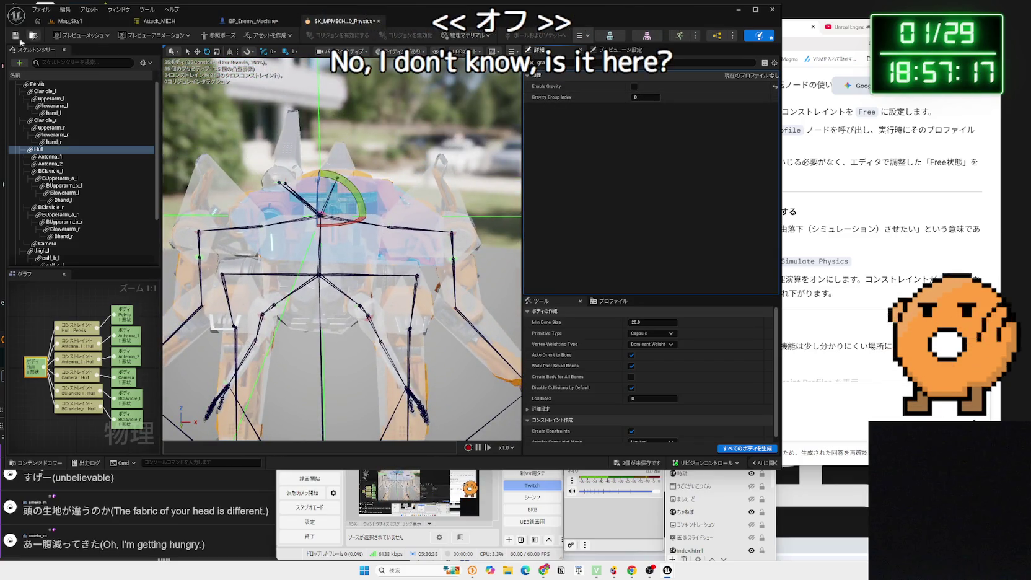
click(78, 25)
click(199, 39)
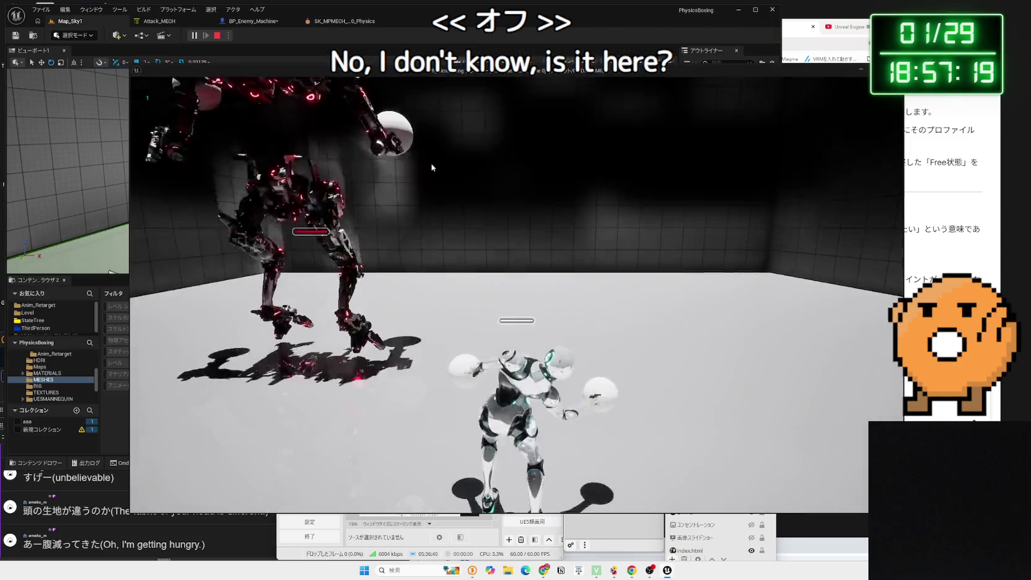
key(w)
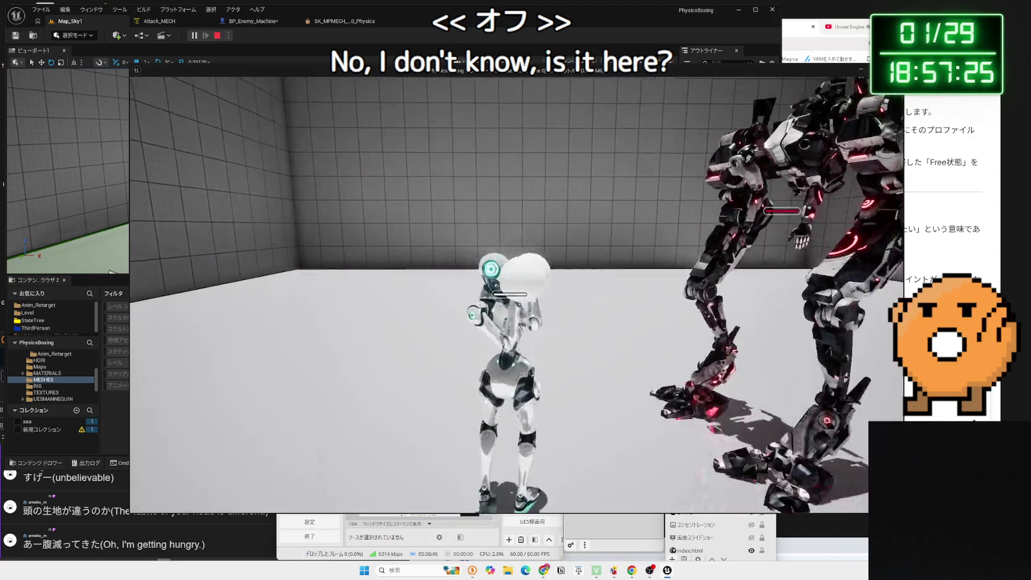
key(w)
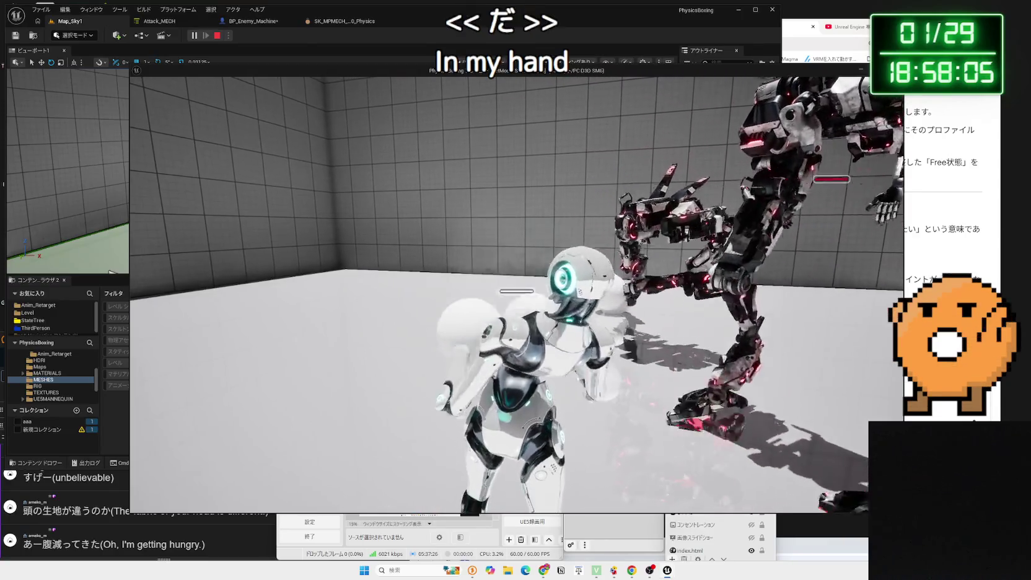
key(Escape)
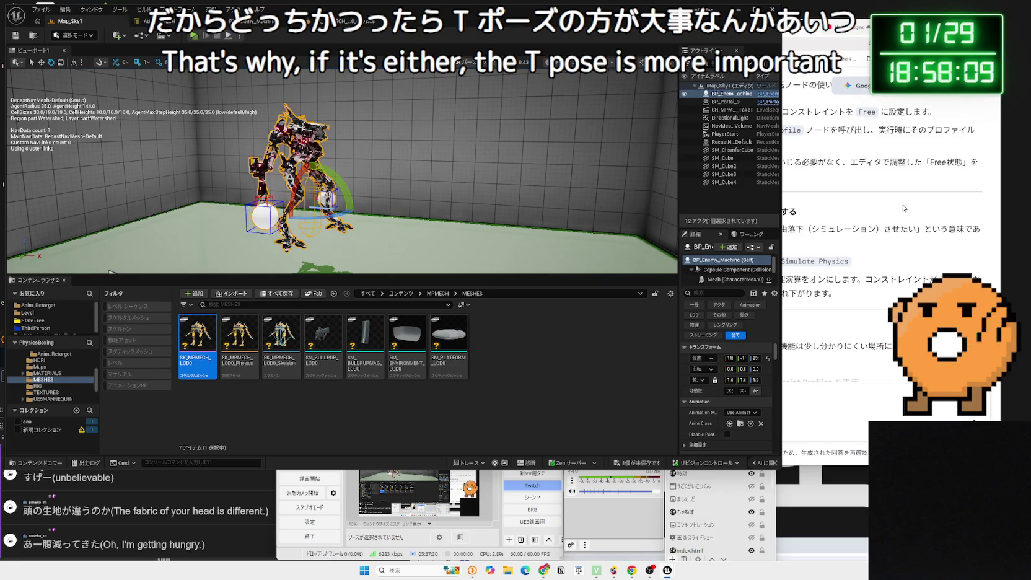
Browse Content to Blueprint/Enemy/Anim and select MM_Robot_Enemy_Tpose_Montage
click(622, 392)
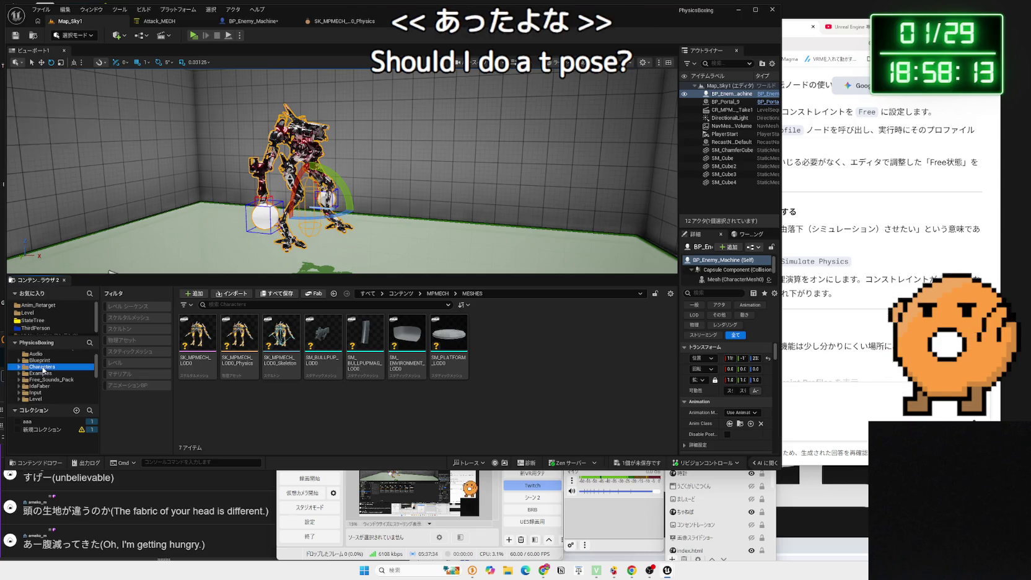
click(40, 360)
double_click(239, 334)
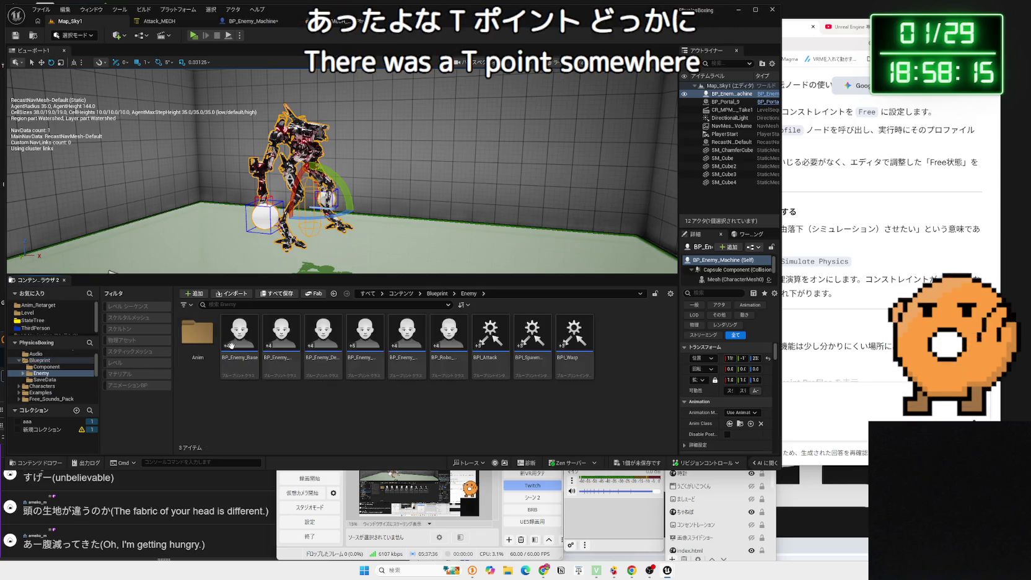
double_click(198, 337)
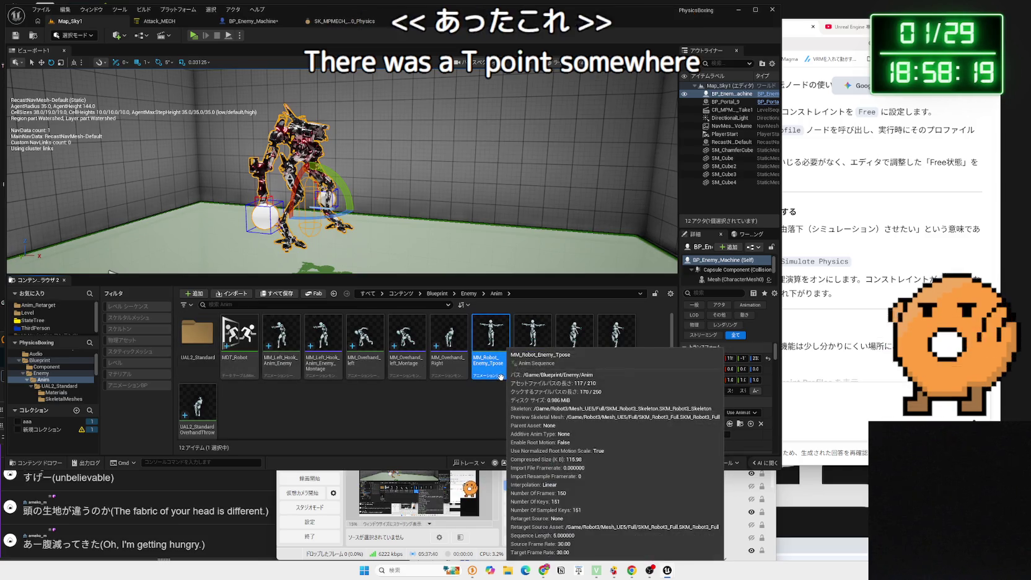
click(527, 376)
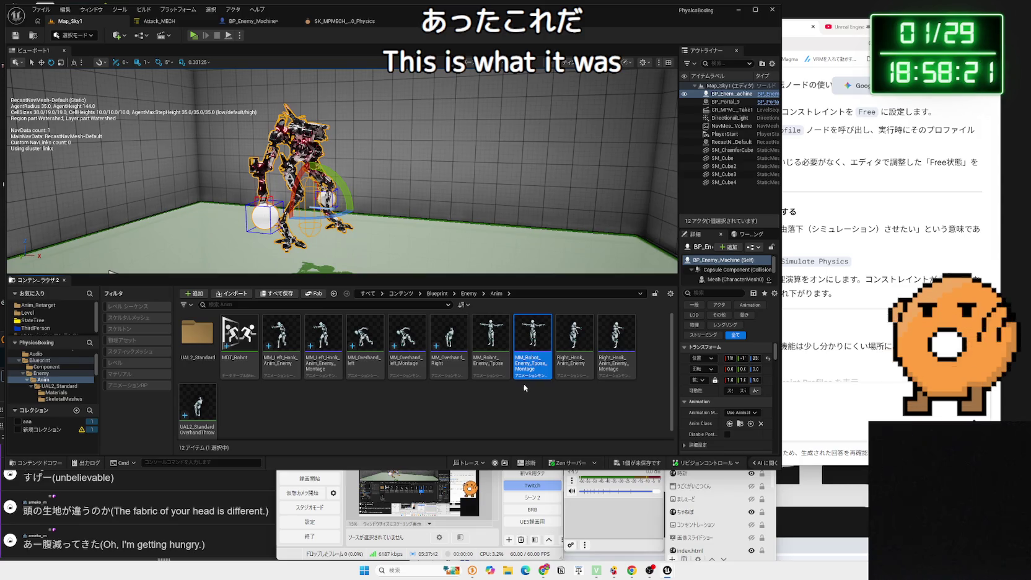
Set Attack_MECH's BigHook state Montage To Play to MM_Robot_Enemy_Tpose_Montage
click(242, 25)
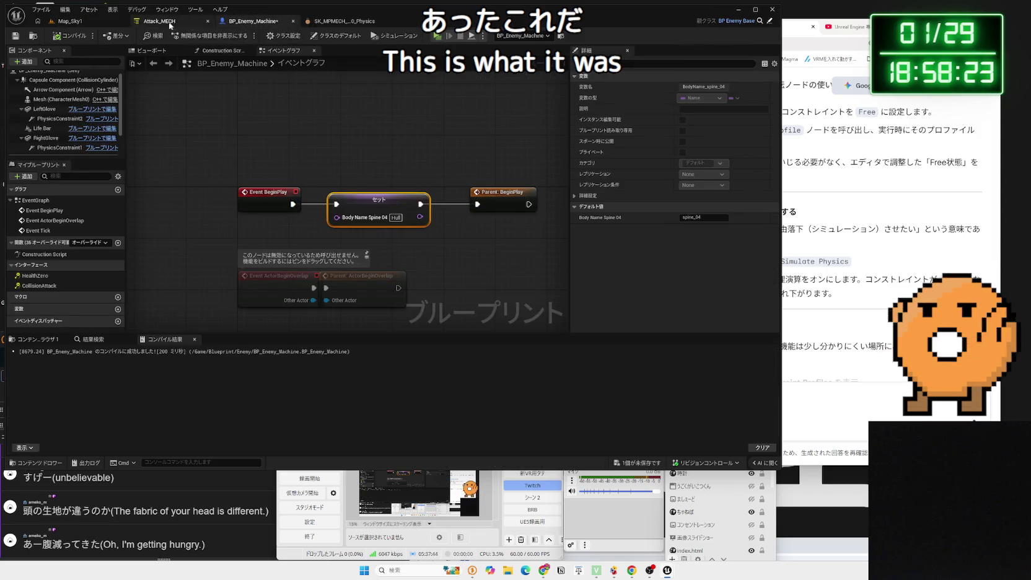
click(335, 22)
click(254, 21)
click(156, 22)
click(283, 115)
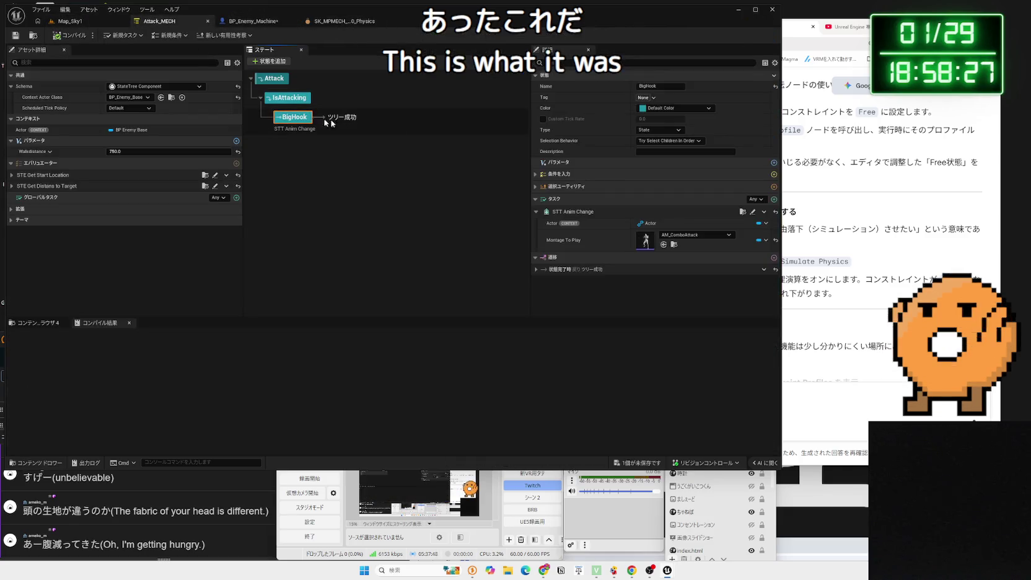
click(700, 235)
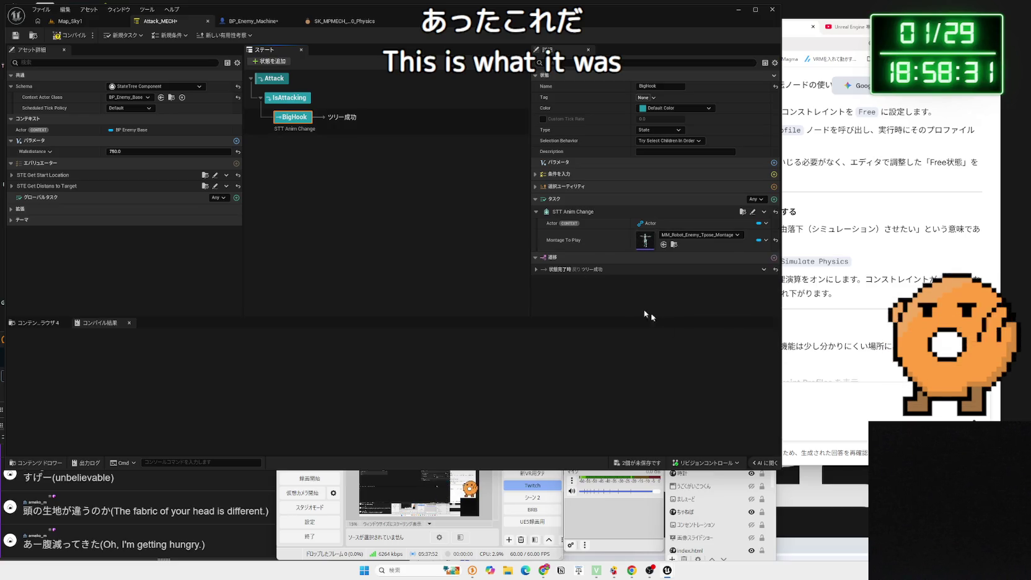
click(71, 22)
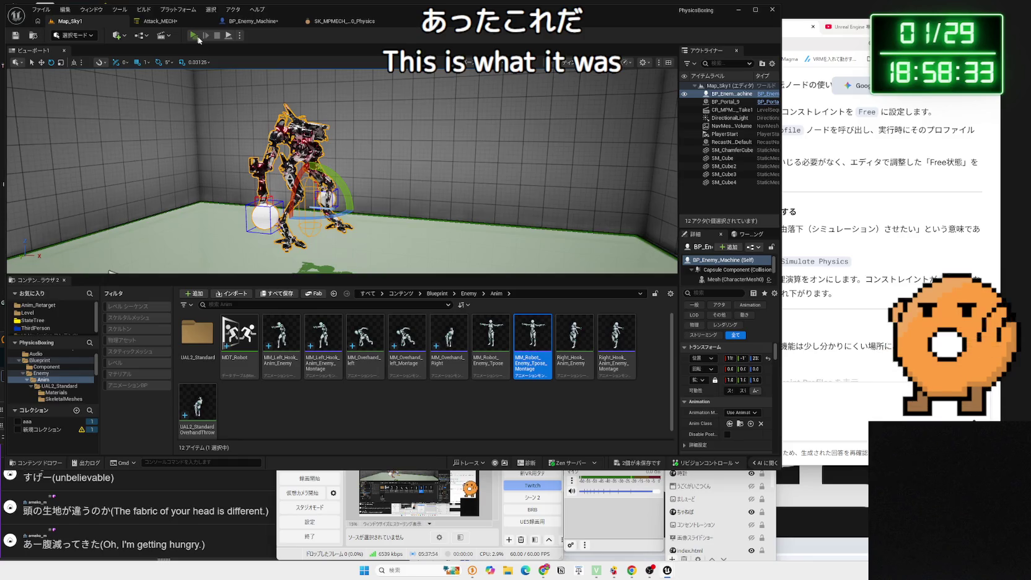
click(196, 37)
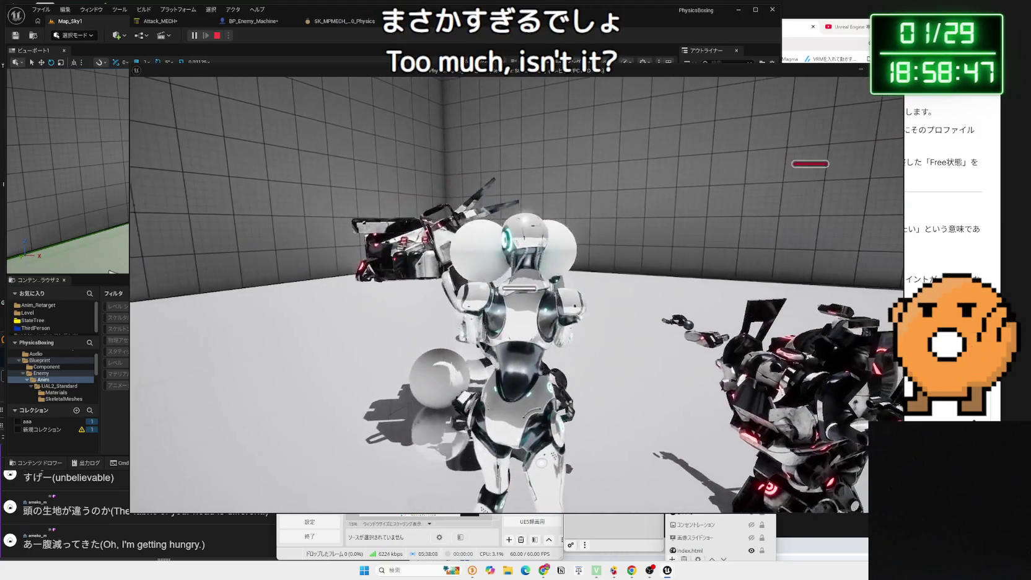
key(Escape)
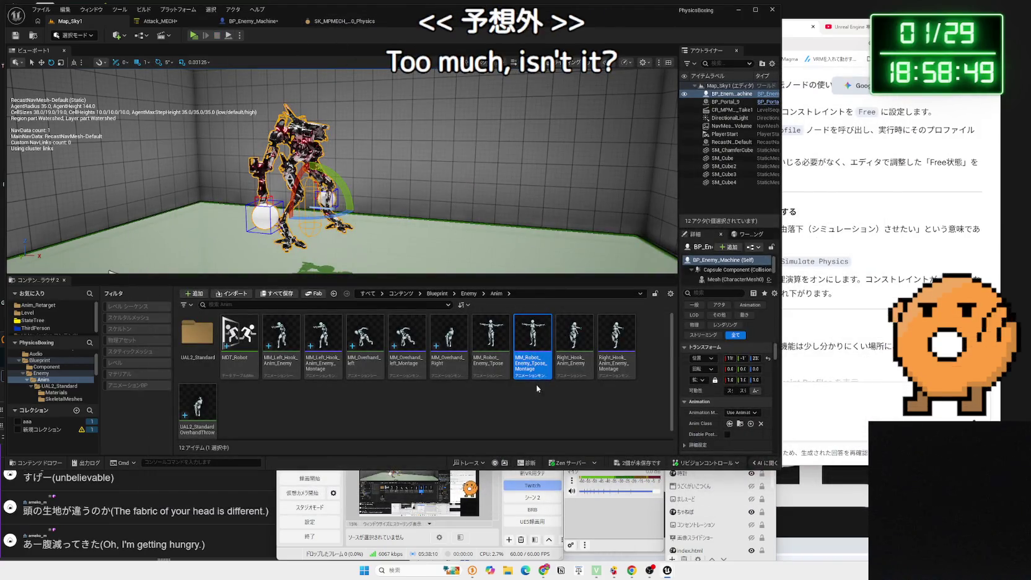
right_click(534, 350)
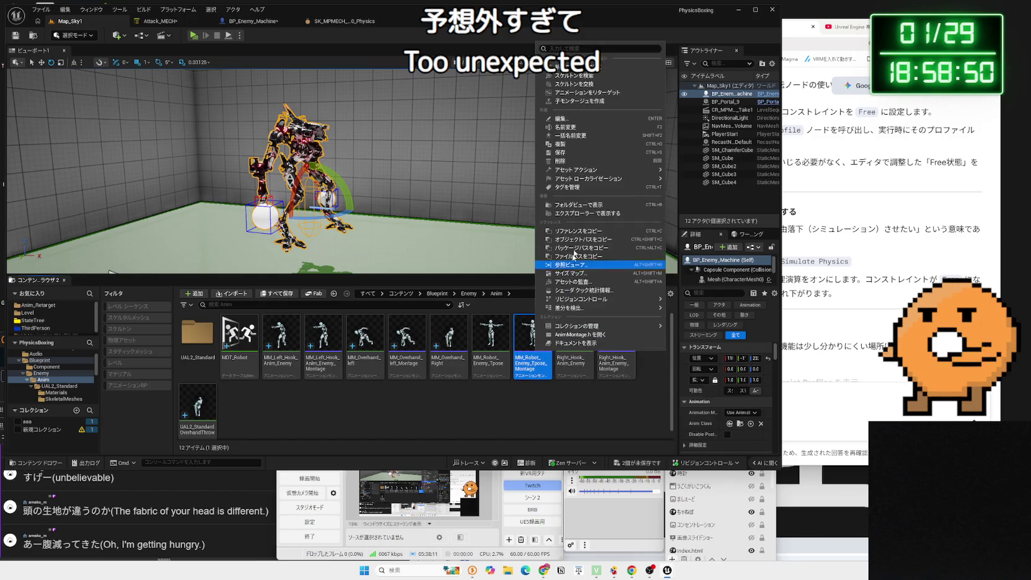
Retarget the T-pose montage onto SK_MPMECH_LOD0 using the IKR_UE5Manny_MPMECH retargeter
click(590, 93)
click(699, 162)
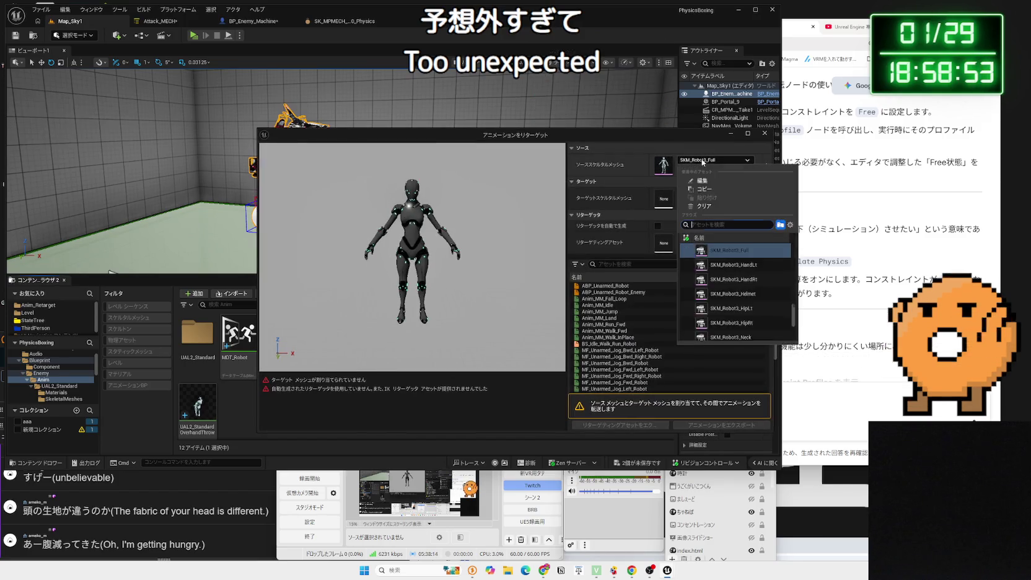
click(701, 193)
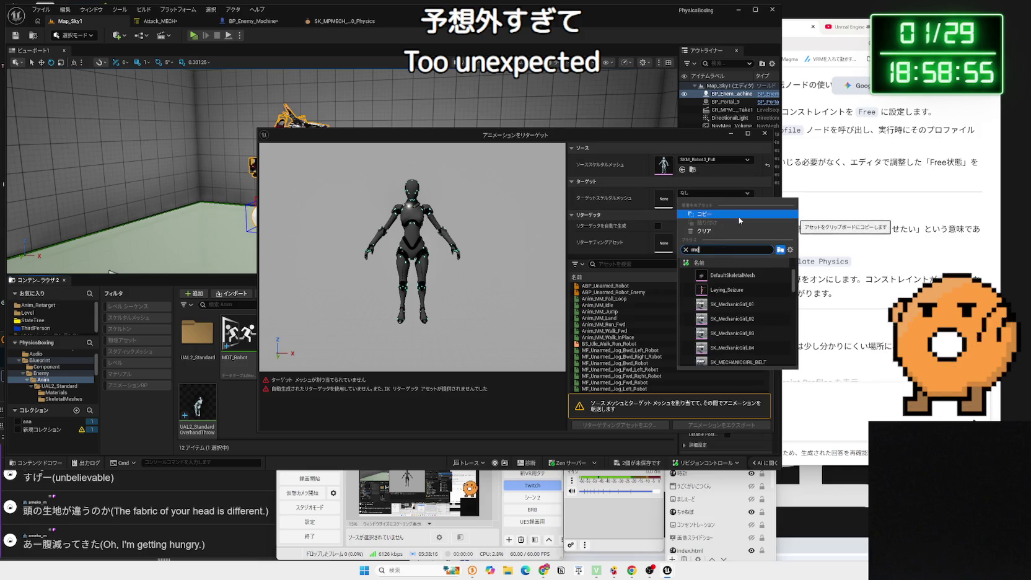
scroll(757, 342, down, 3)
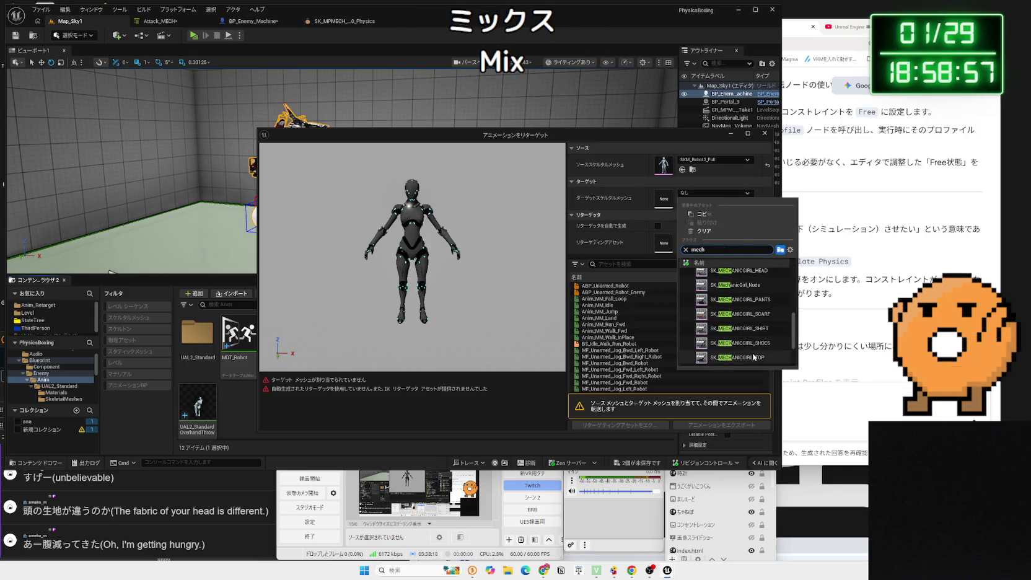
scroll(754, 357, down, 2)
click(743, 301)
click(655, 266)
text(tpo)
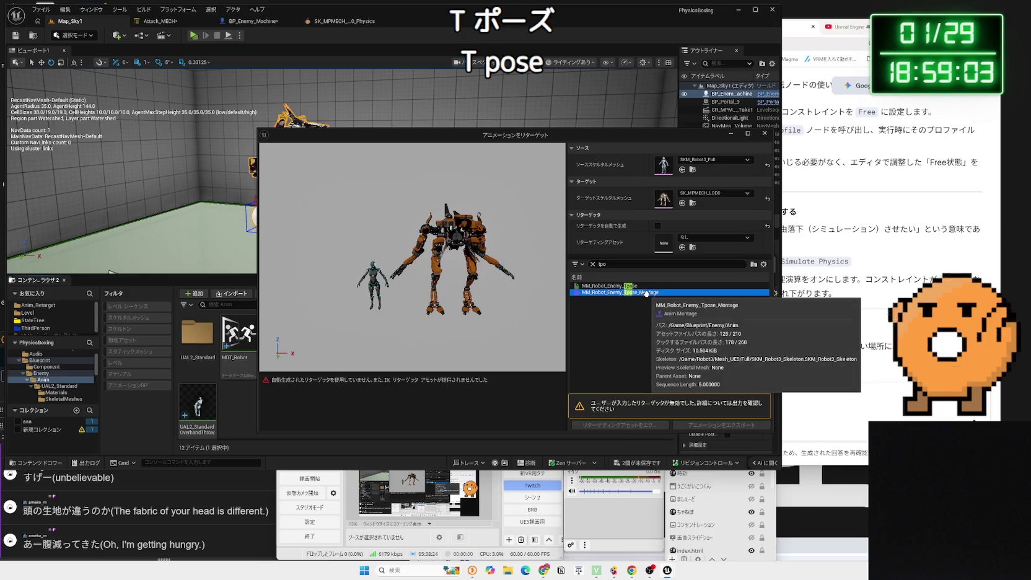
click(686, 239)
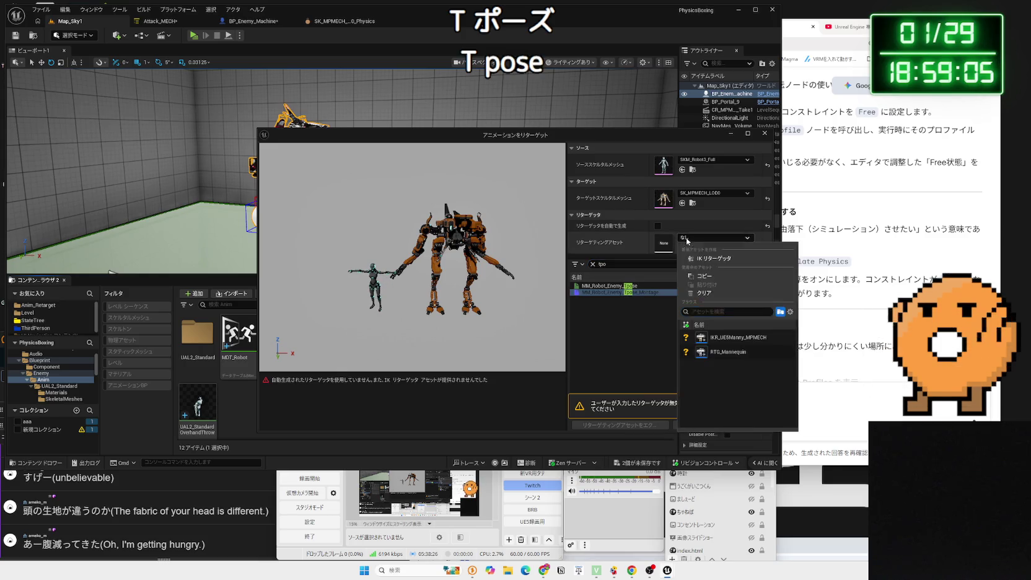
click(723, 337)
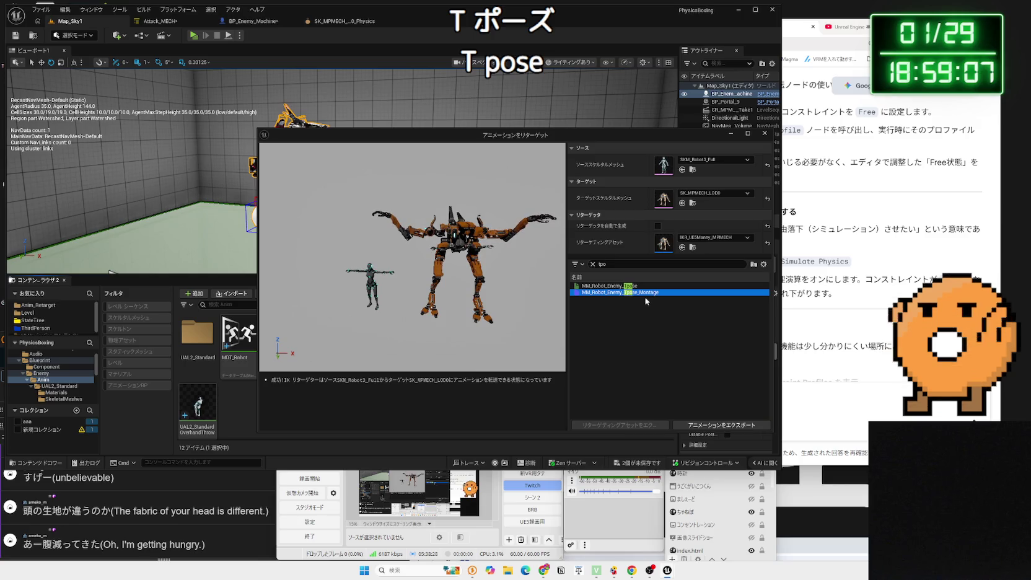